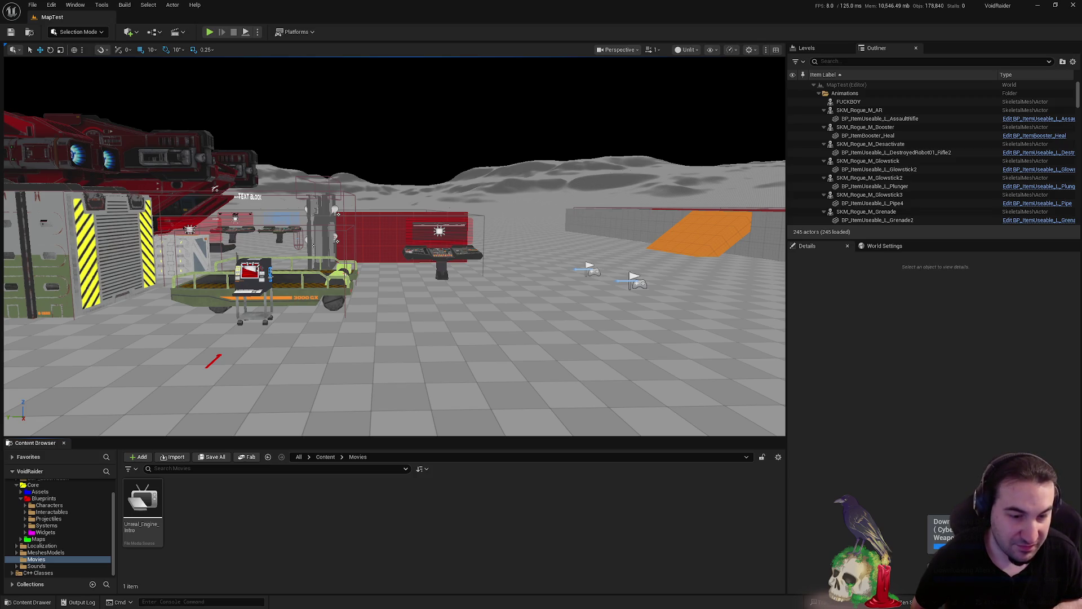
# Launch the Calculator app from the Start menu and drag its window aside.
pyautogui.press('super')
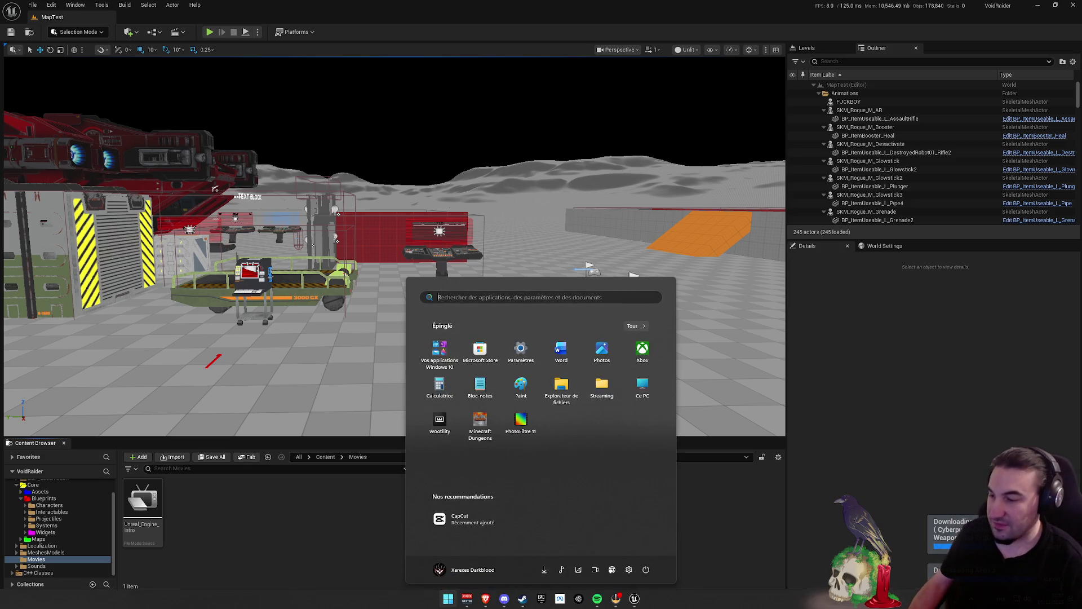
pyautogui.click(439, 386)
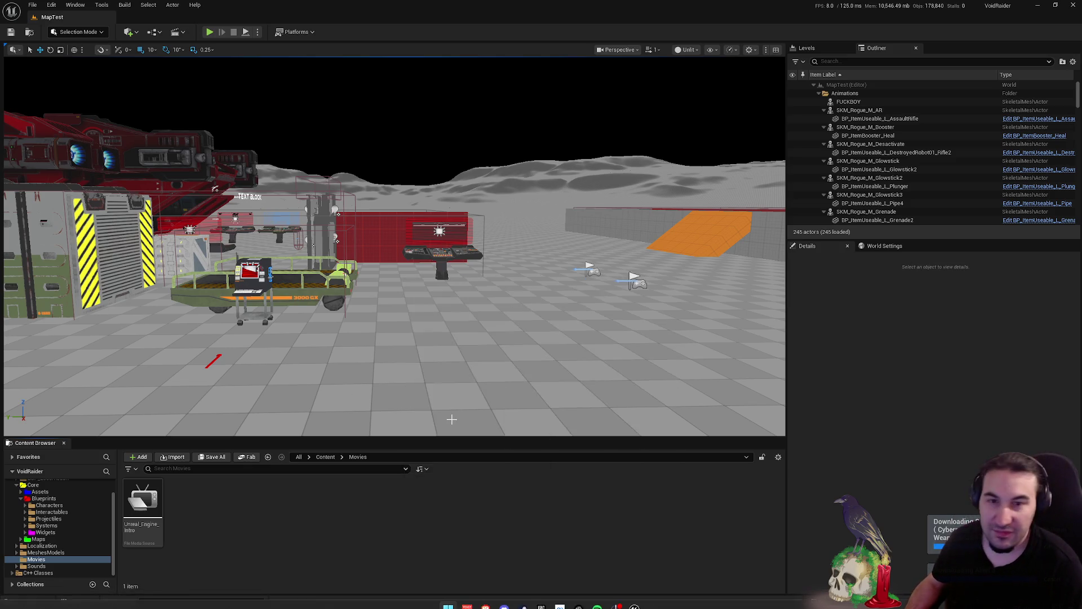
pyautogui.moveTo(666, 149); pyautogui.dragTo(1081, 149)
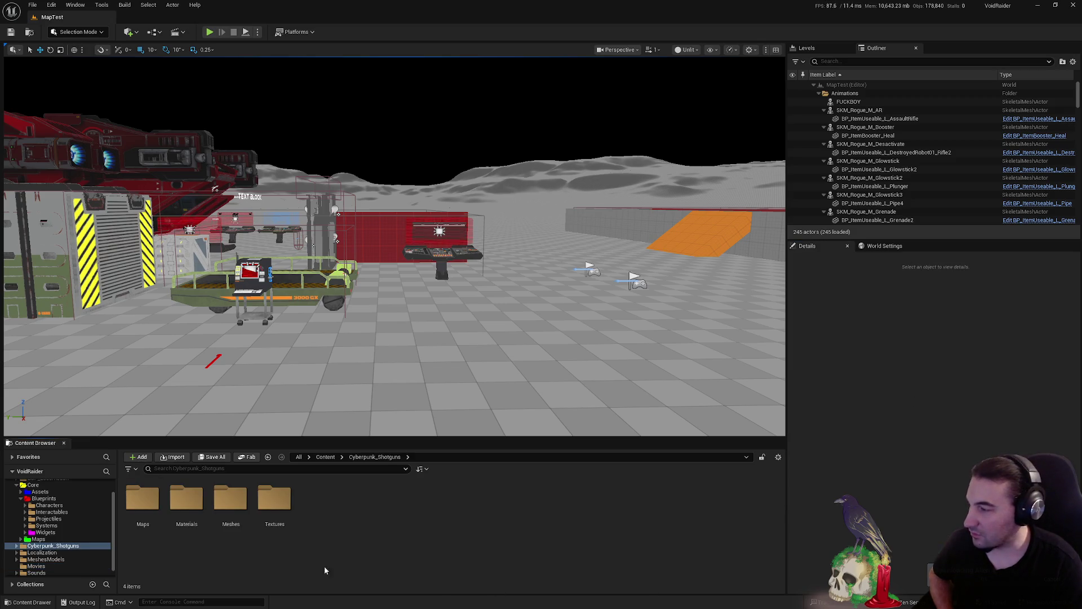
# Browse the Systems, Projectiles and Interactables Blueprints subfolders in the Content Browser tree.
pyautogui.click(48, 525)
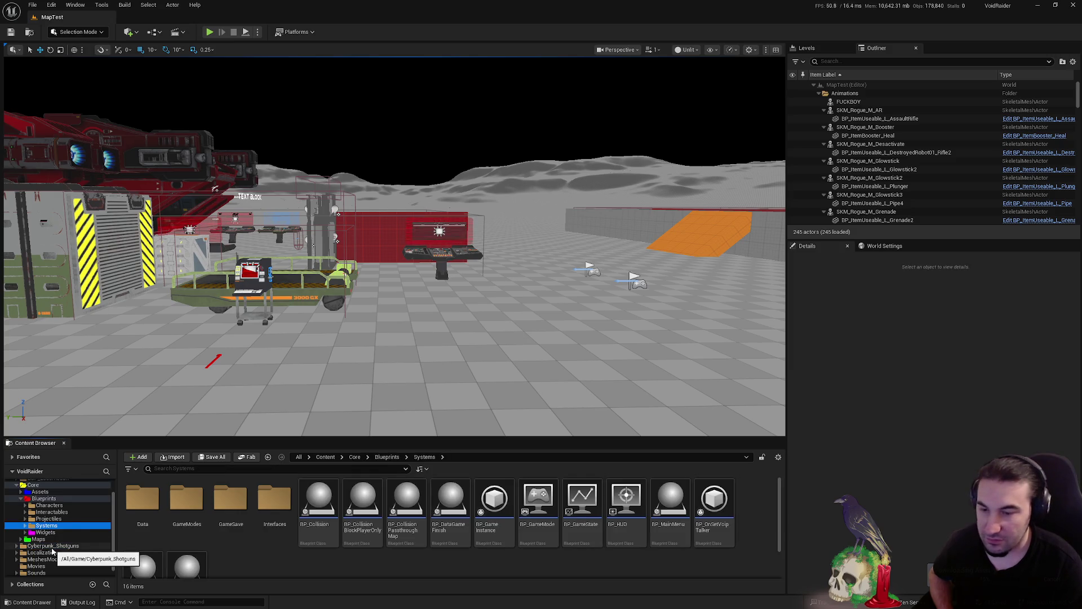
pyautogui.click(52, 547)
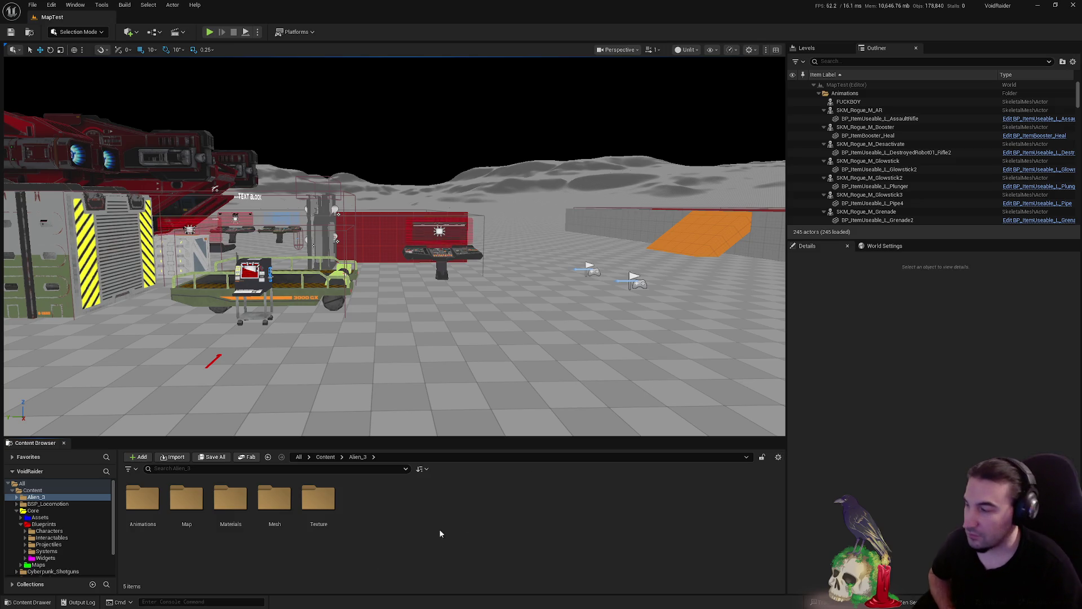
pyautogui.click(47, 551)
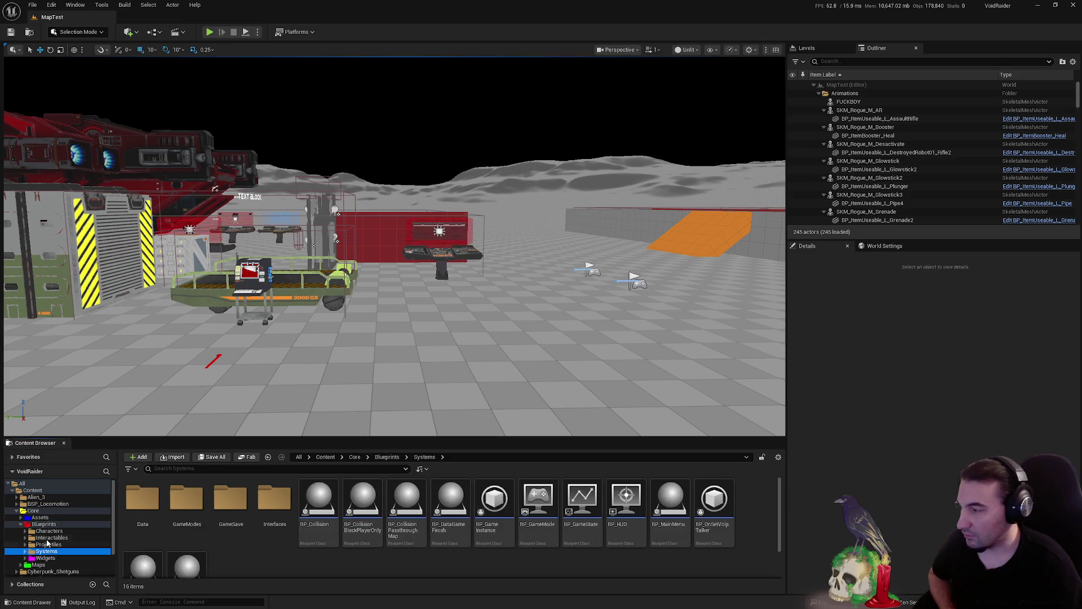
pyautogui.click(48, 544)
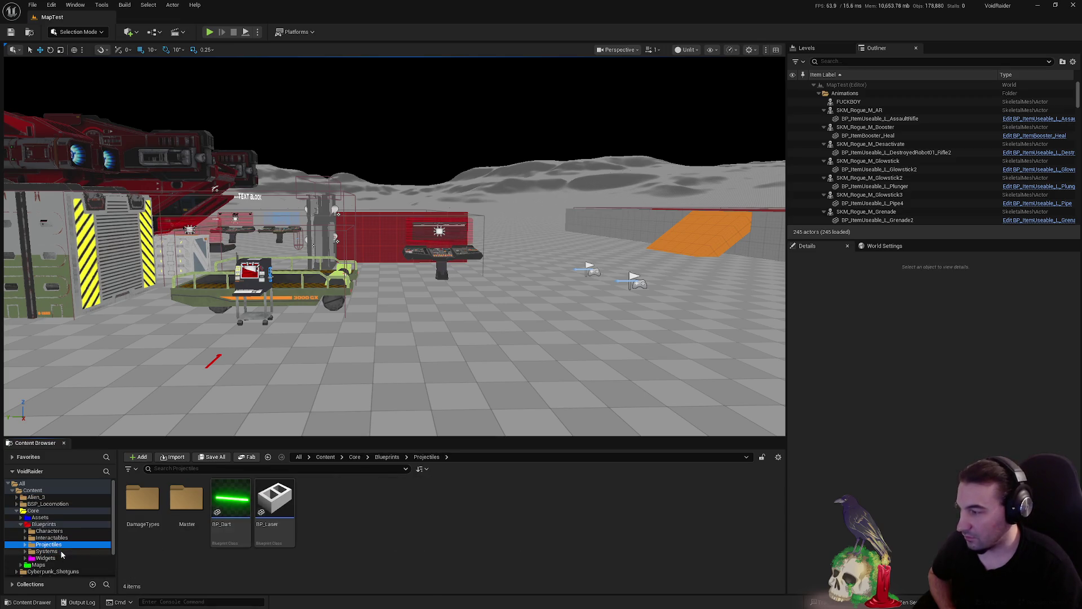
pyautogui.click(61, 552)
pyautogui.click(48, 543)
pyautogui.click(51, 537)
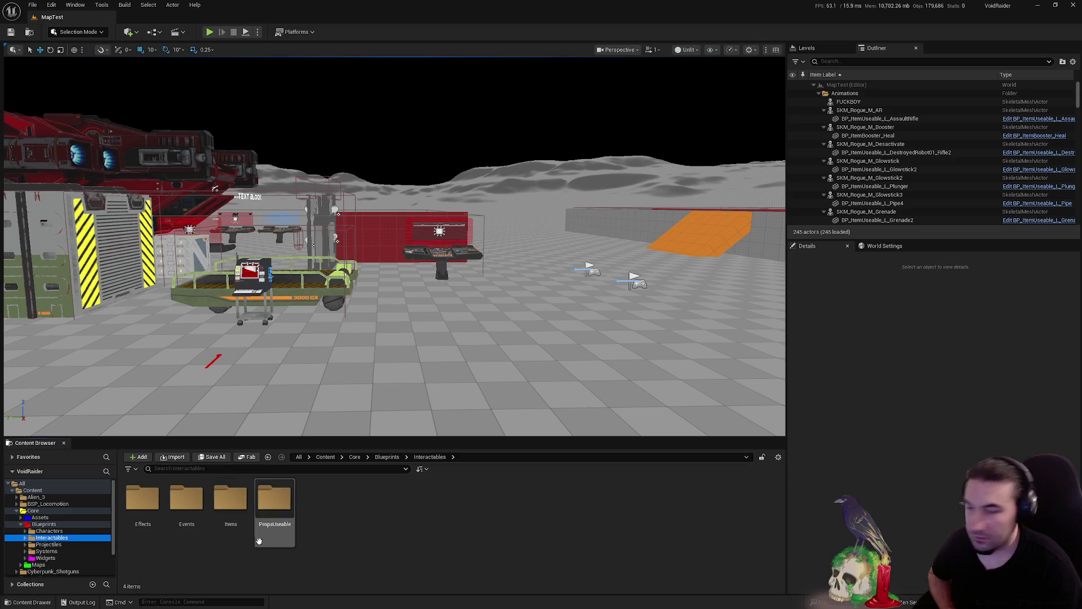
pyautogui.click(525, 543)
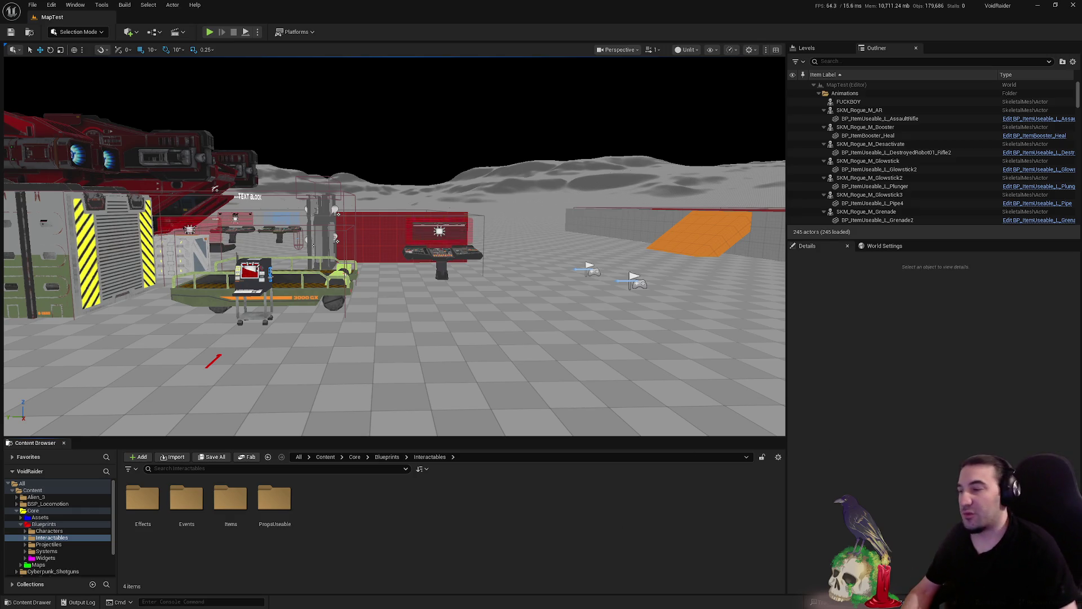
# Collapse Blueprints, expand Cyberpunk_Shotguns and open its Meshes folder of 24 items.
pyautogui.click(21, 524)
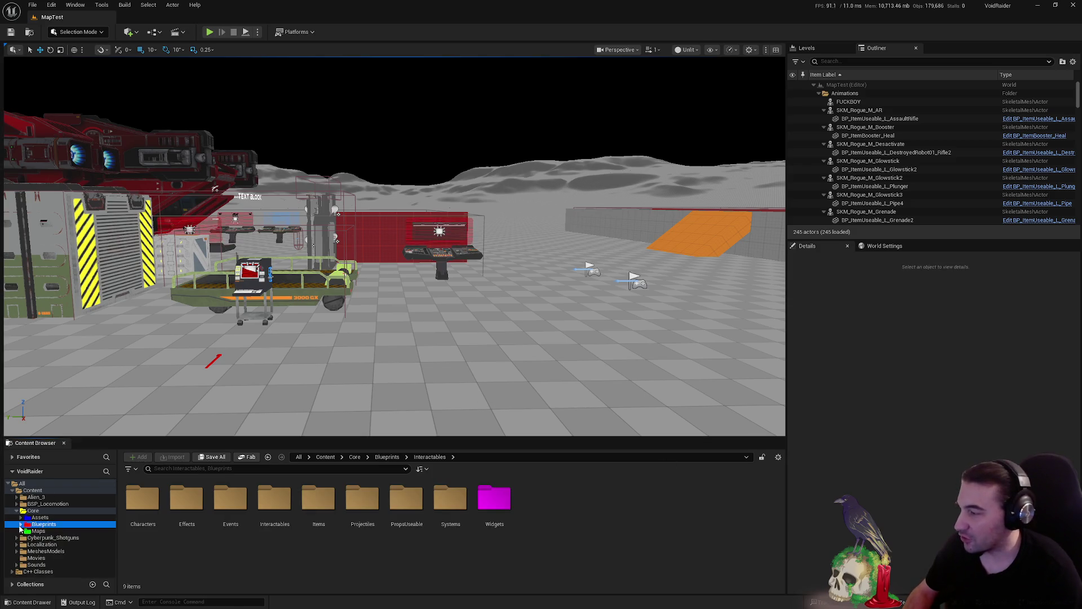
pyautogui.click(53, 538)
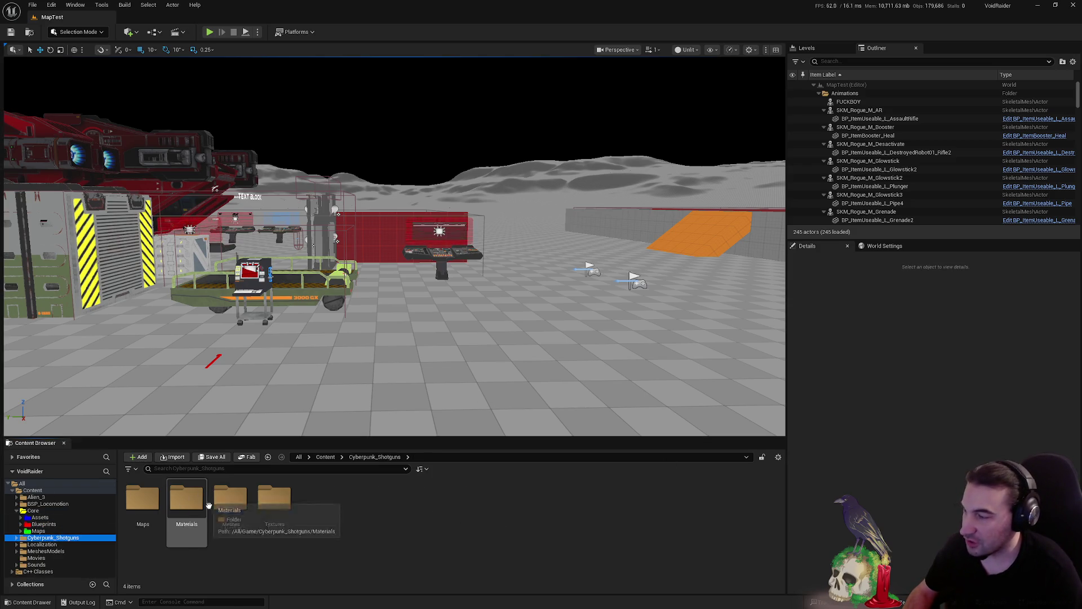
pyautogui.click(55, 553)
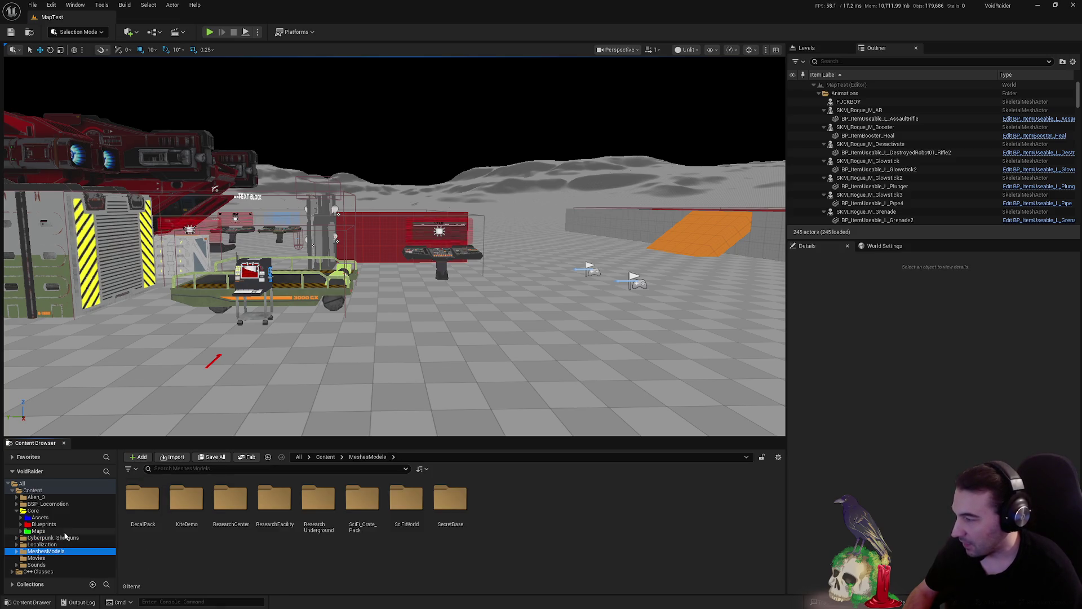
pyautogui.click(39, 530)
pyautogui.click(36, 497)
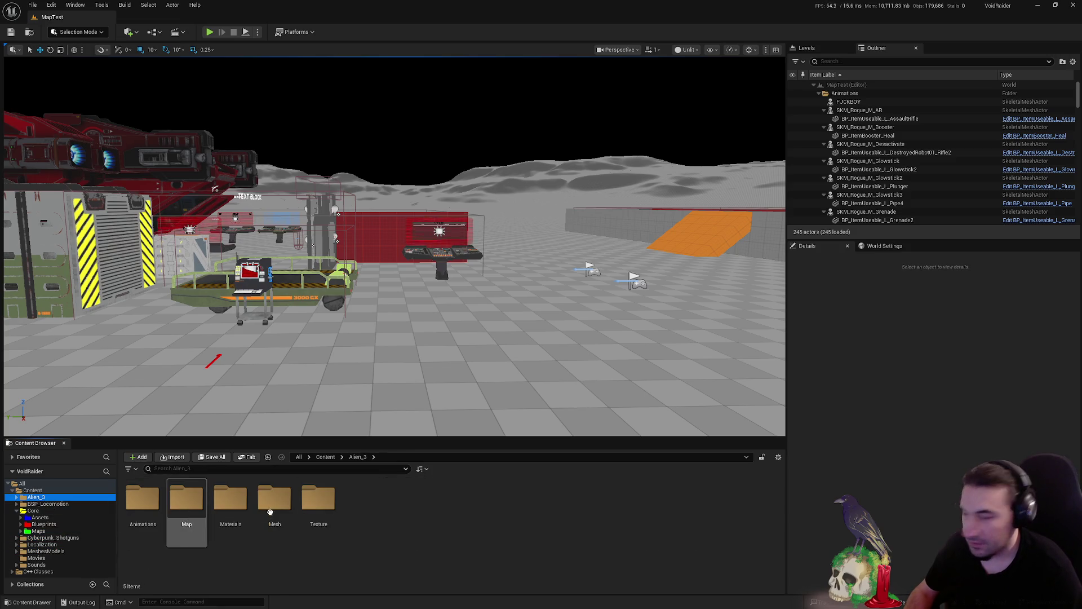
pyautogui.click(74, 539)
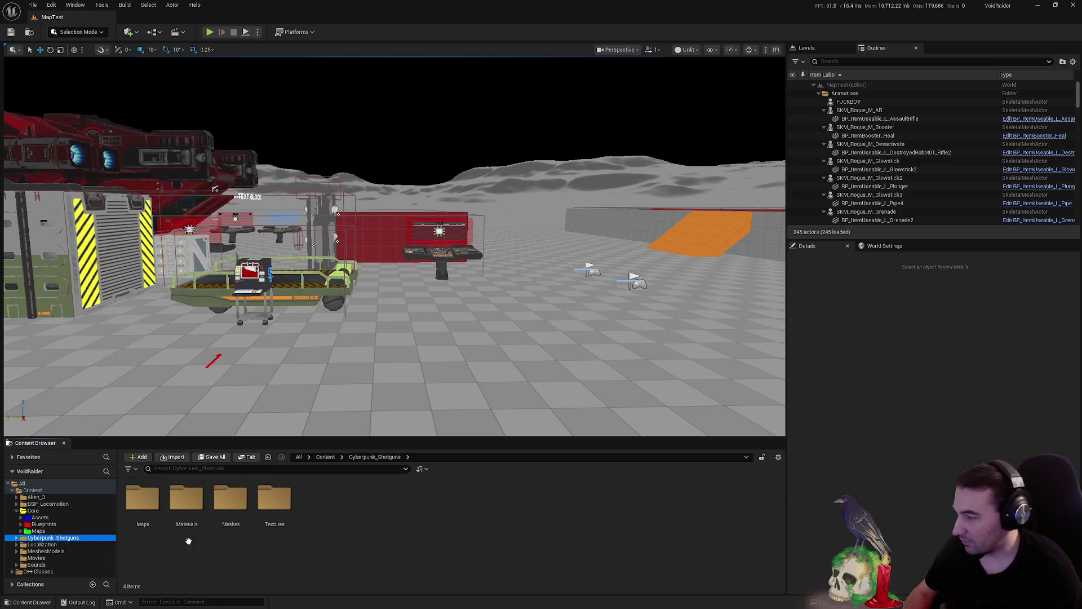
pyautogui.doubleClick(231, 498)
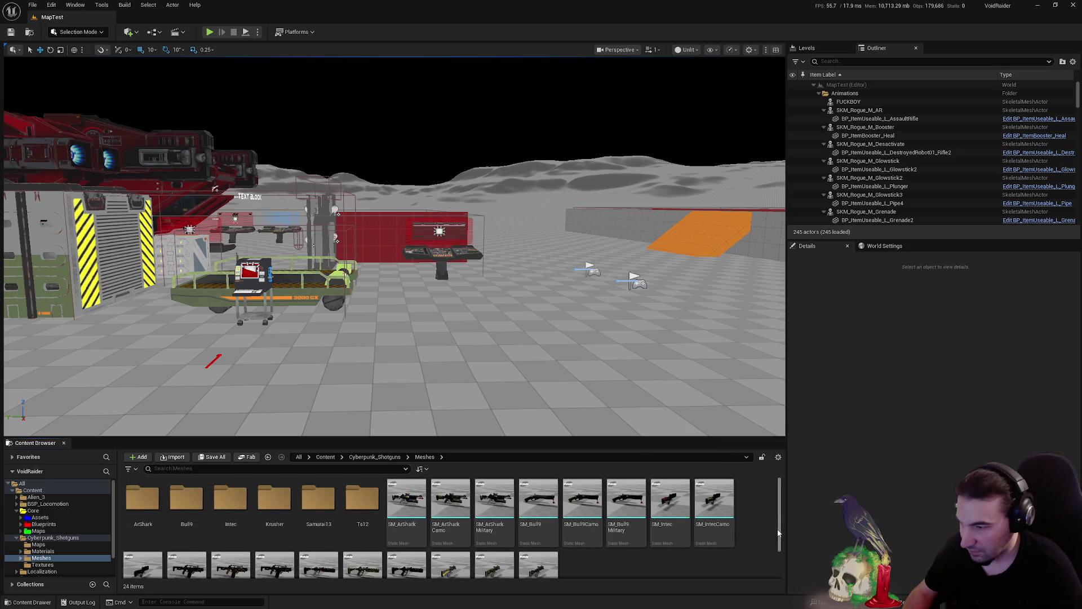
pyautogui.doubleClick(676, 506)
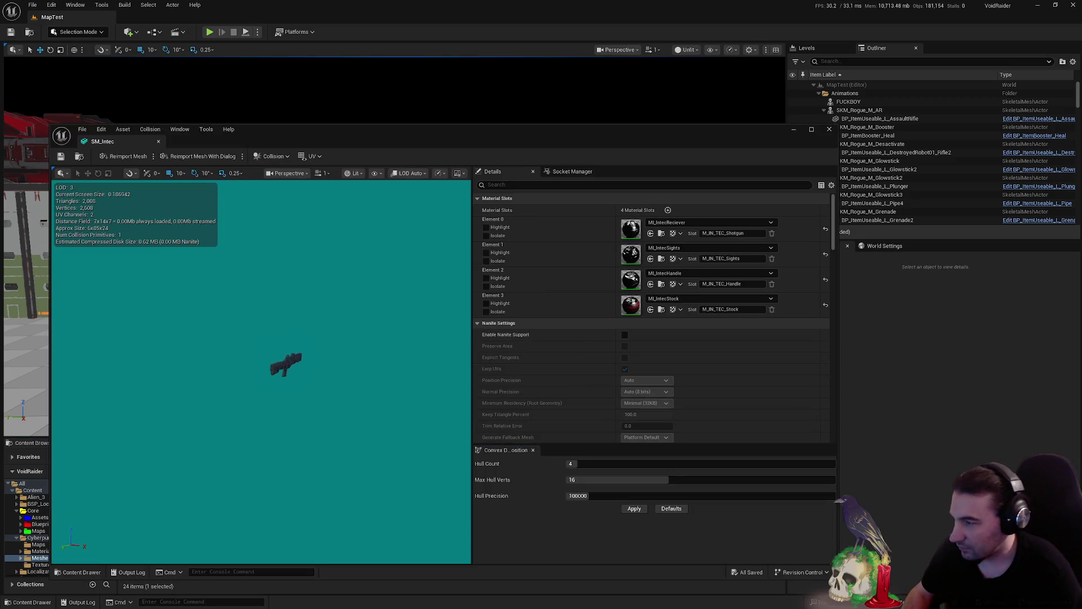
pyautogui.scroll(5, 259, 350)
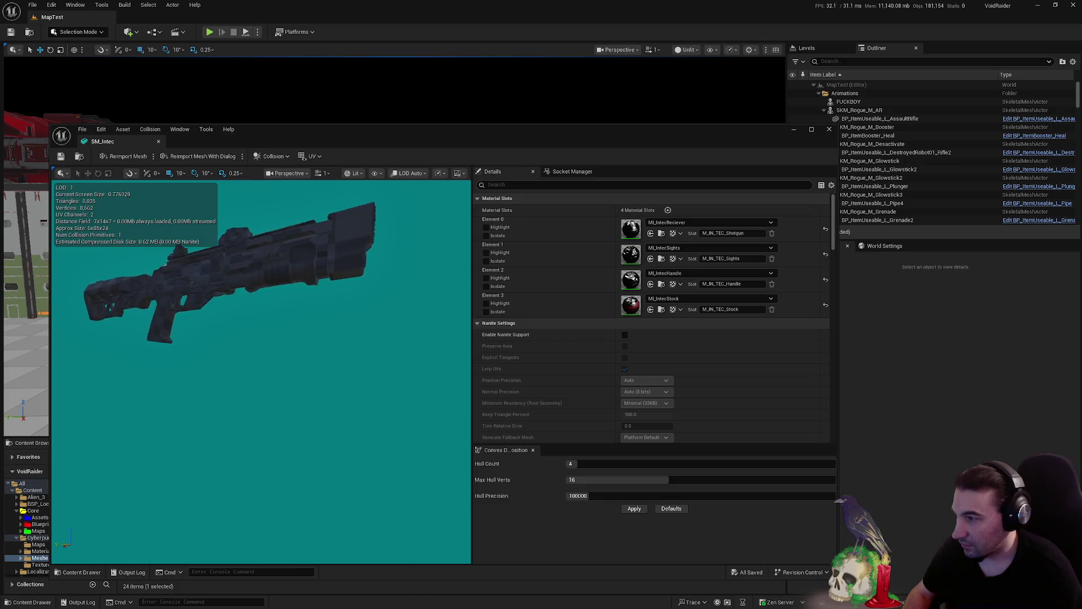
pyautogui.scroll(-5, 259, 349)
pyautogui.scroll(8, 259, 349)
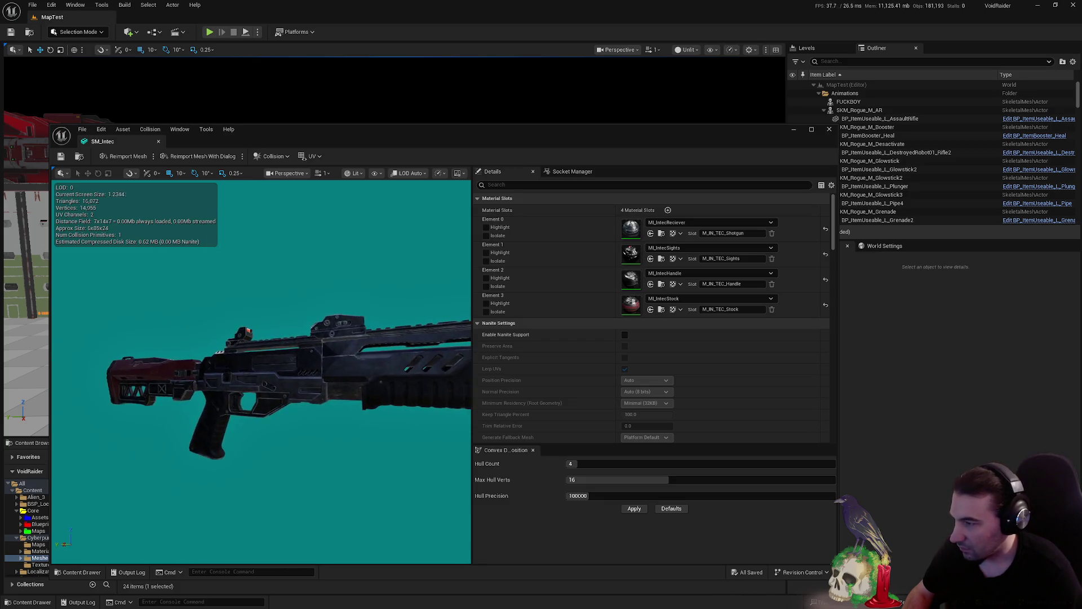
pyautogui.moveTo(259, 349); pyautogui.dragTo(361, 349)
pyautogui.scroll(-3, 259, 350)
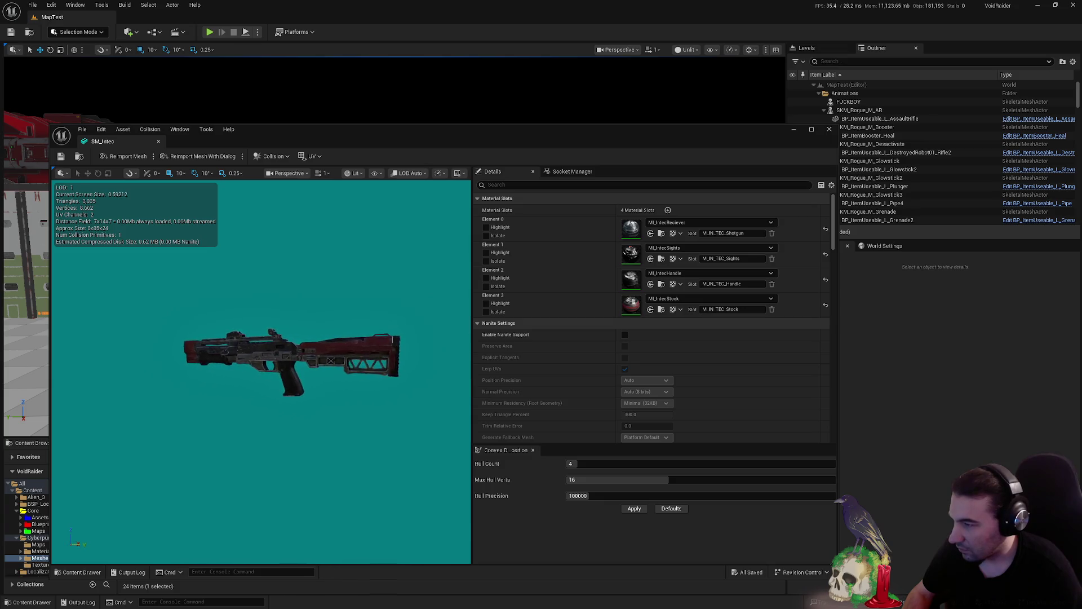
pyautogui.scroll(4, 259, 366)
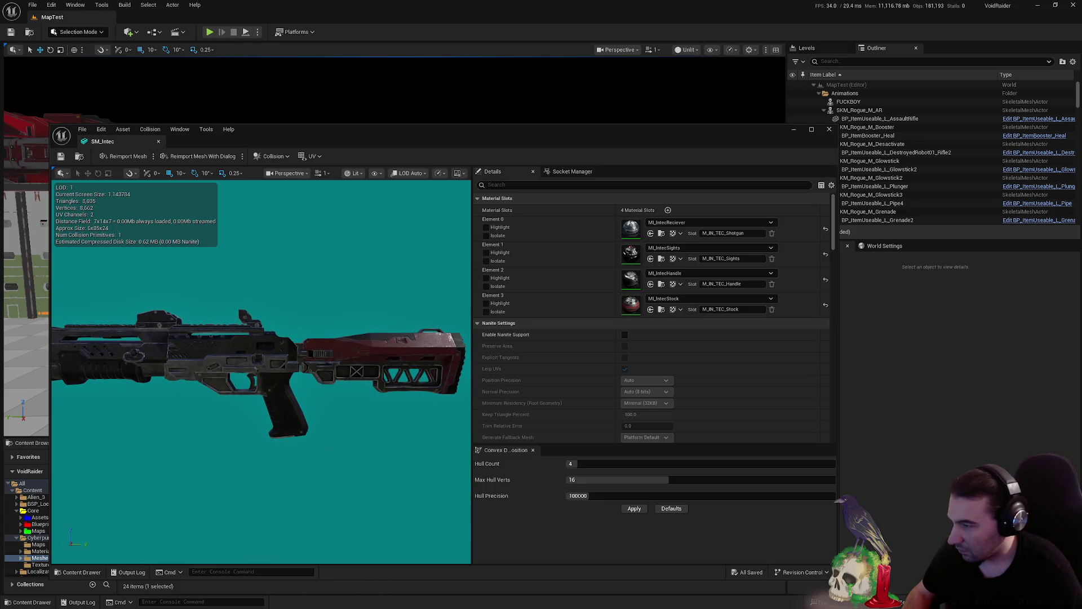
pyautogui.scroll(-2, 259, 367)
pyautogui.moveTo(259, 367)
pyautogui.mouseDown()
pyautogui.moveTo(349, 369)
pyautogui.moveTo(338, 366)
pyautogui.moveTo(376, 353)
pyautogui.mouseUp()
pyautogui.scroll(2, 304, 366)
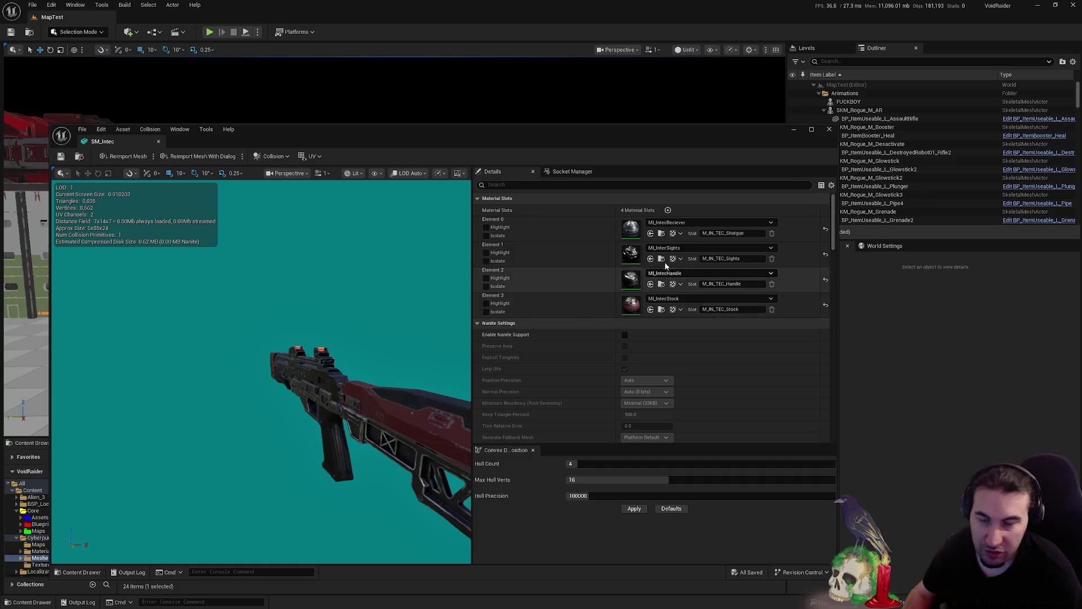
pyautogui.click(829, 129)
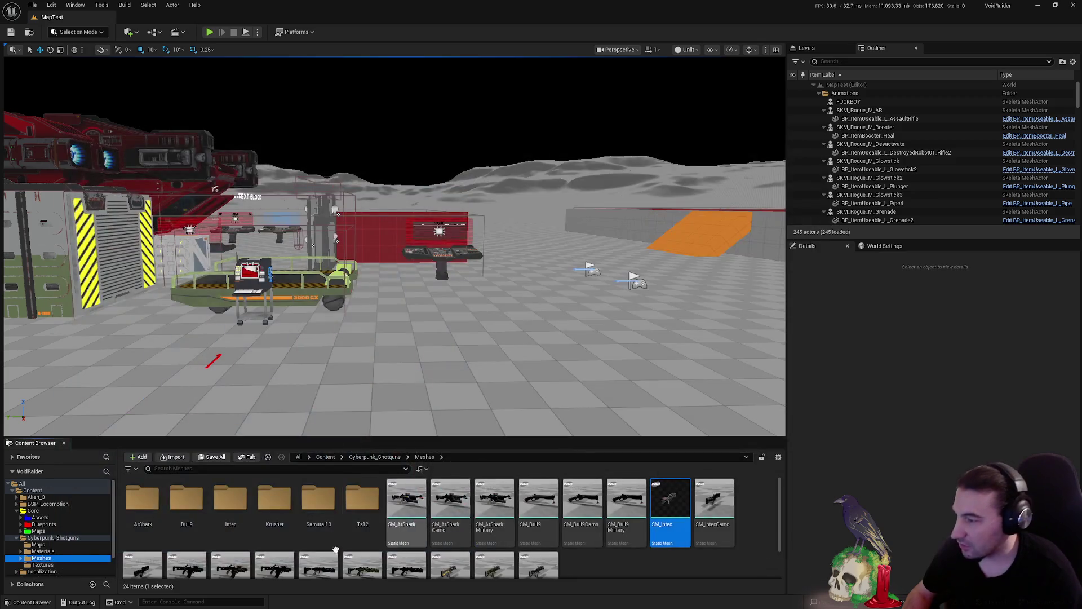
# Open the SM_Krusher mesh in the Static Mesh Editor, maximized to full screen.
pyautogui.scroll(-1, 226, 530)
pyautogui.click(195, 532)
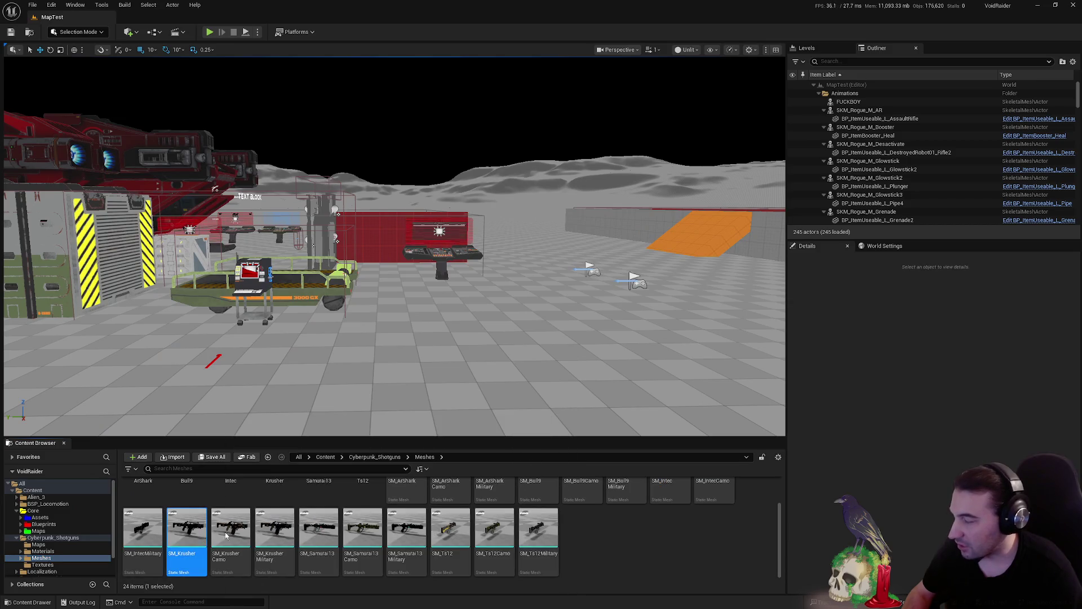
pyautogui.doubleClick(189, 529)
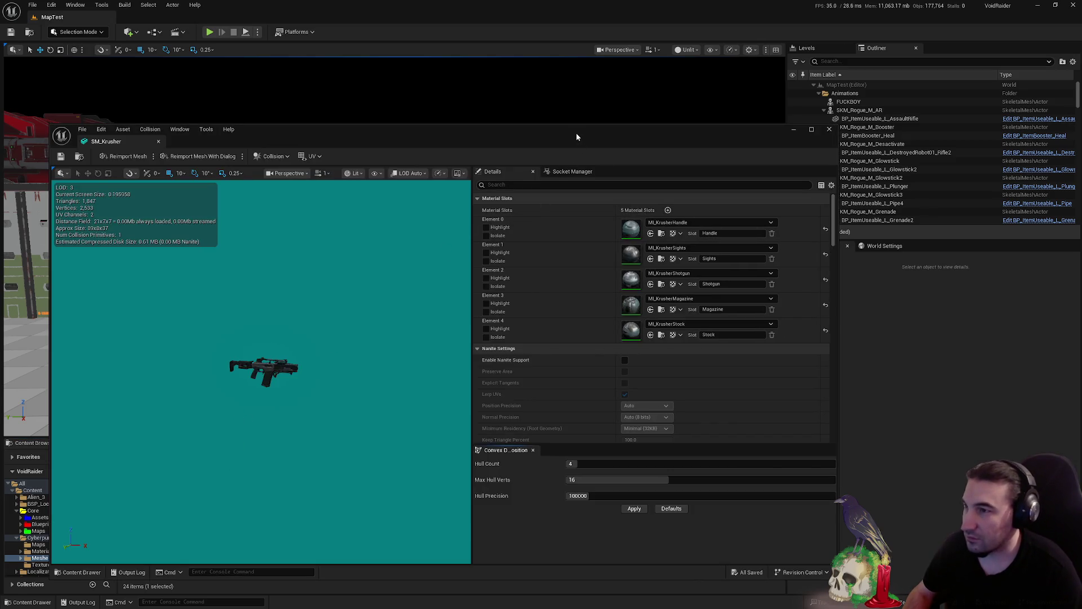
pyautogui.doubleClick(576, 135)
# Orbit the Krusher preview from the front around to the back, then close the editor.
pyautogui.scroll(5, 462, 222)
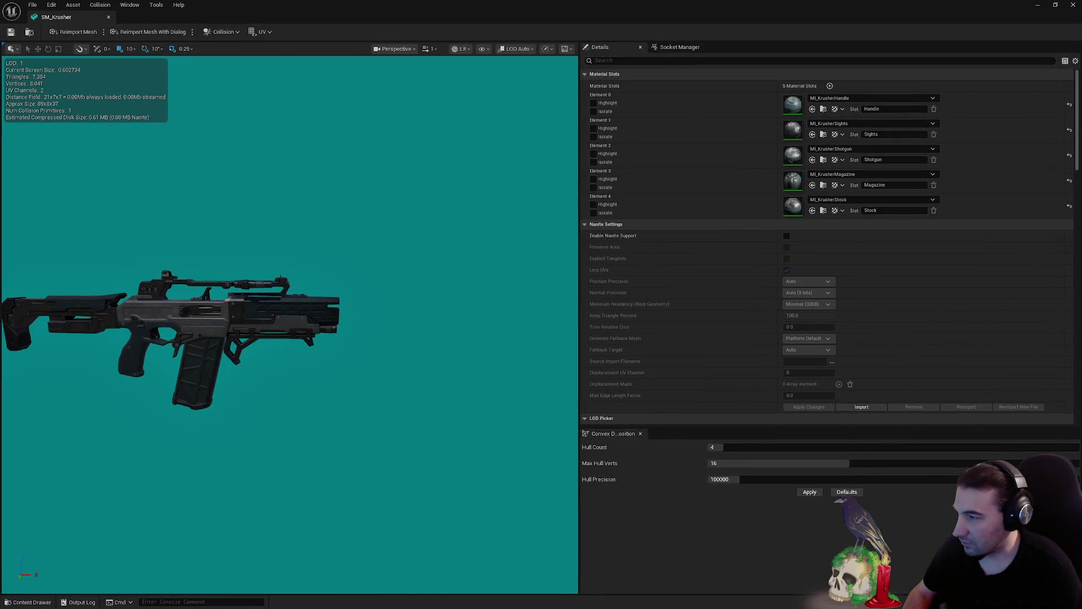
pyautogui.moveTo(288, 324)
pyautogui.mouseDown()
pyautogui.moveTo(135, 330)
pyautogui.moveTo(155, 341)
pyautogui.mouseUp()
pyautogui.scroll(3, 288, 324)
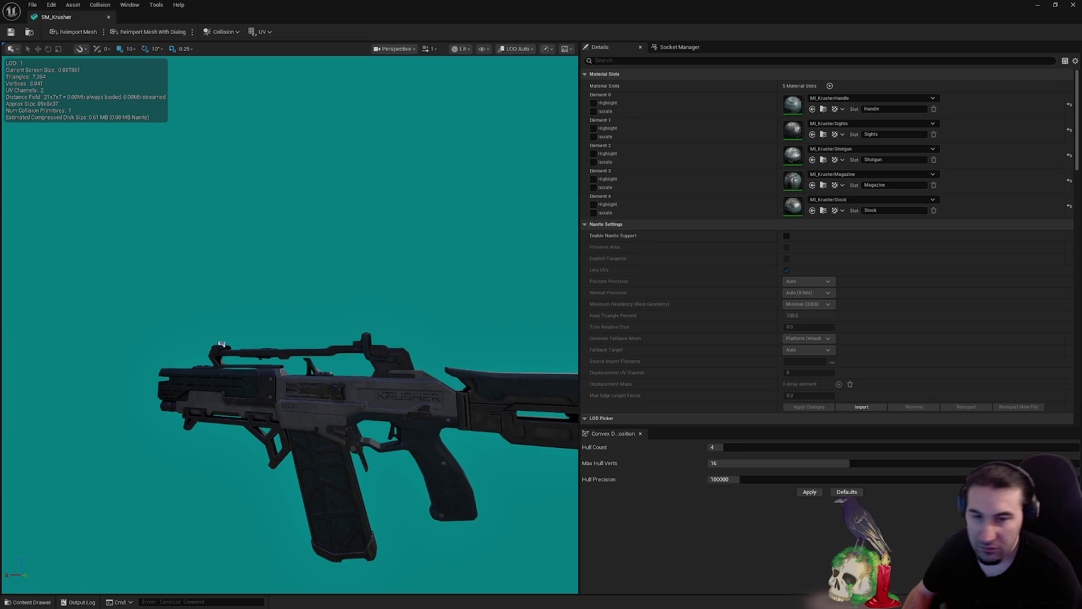
pyautogui.moveTo(221, 344)
pyautogui.mouseDown()
pyautogui.moveTo(164, 330)
pyautogui.moveTo(191, 315)
pyautogui.moveTo(169, 333)
pyautogui.moveTo(203, 316)
pyautogui.moveTo(186, 327)
pyautogui.moveTo(288, 321)
pyautogui.mouseUp()
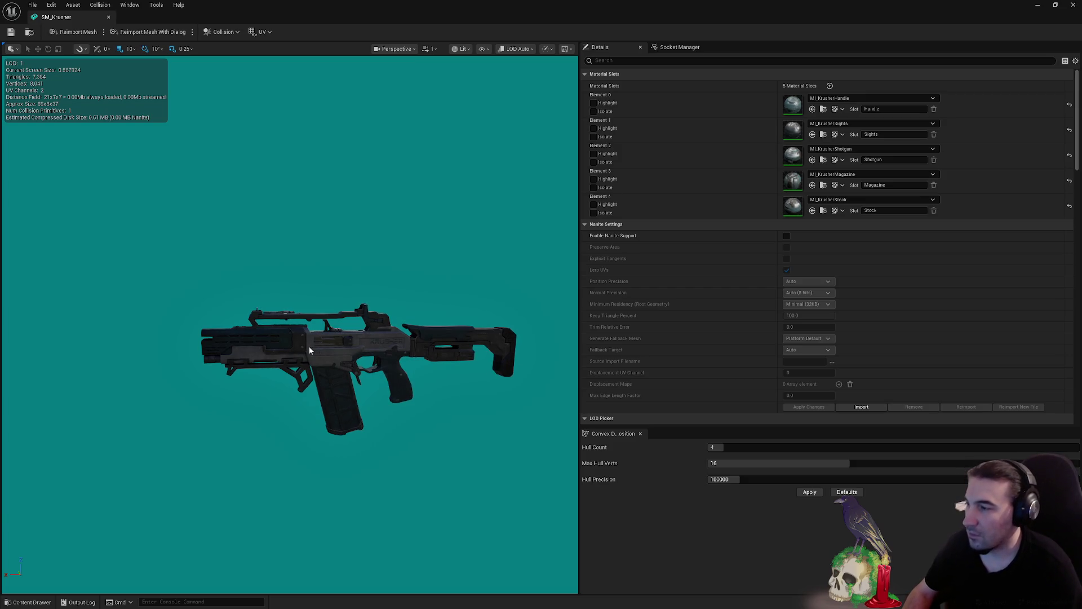
pyautogui.click(1072, 5)
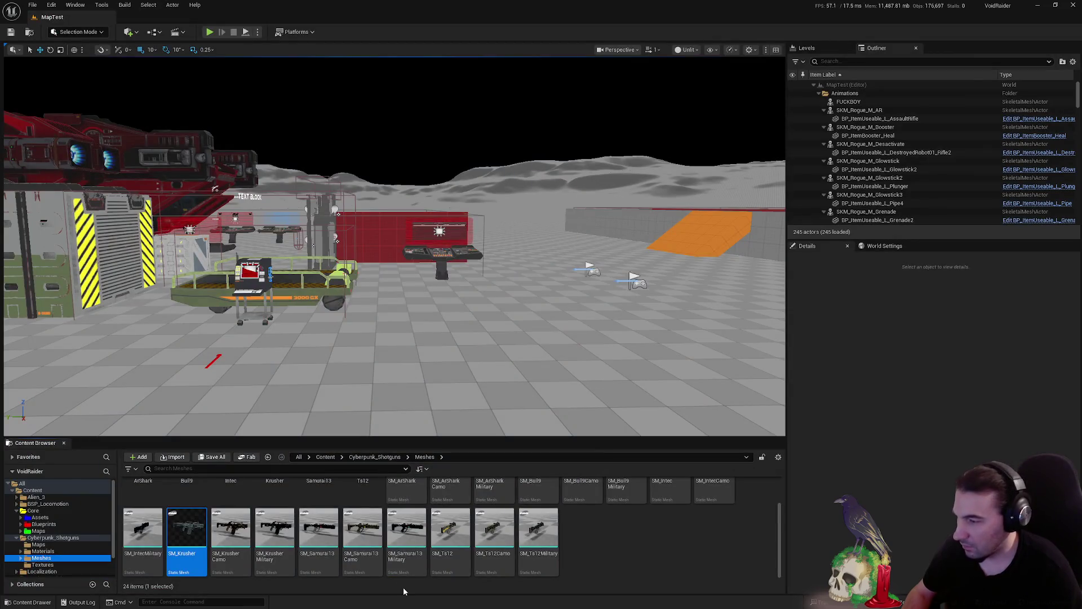
# Preview the SM_Krusher07 part mesh in the Krusher folder, then return to Meshes.
pyautogui.scroll(2, 318, 533)
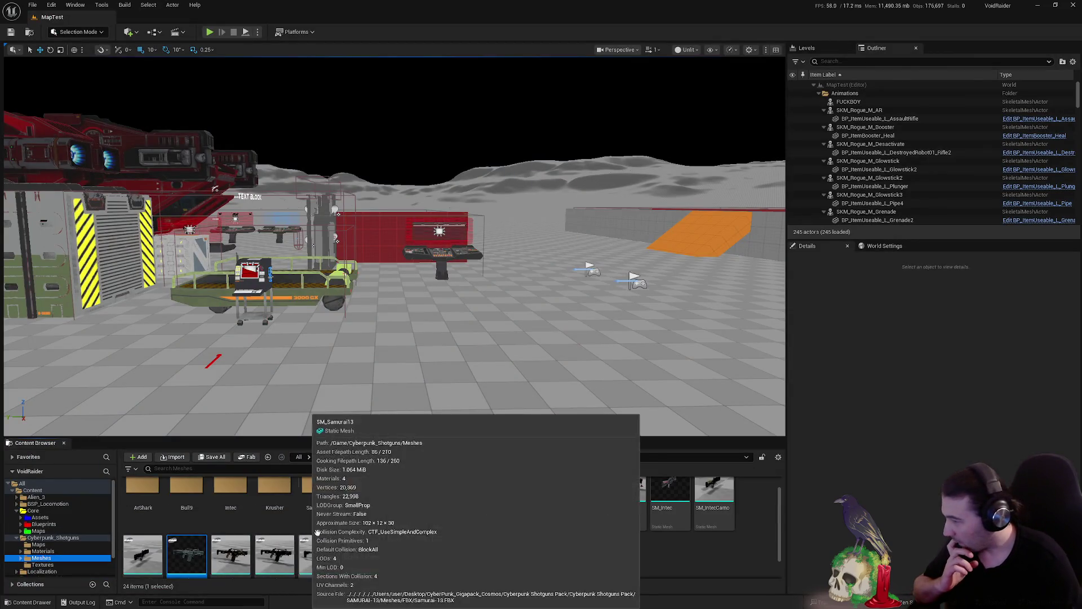
pyautogui.scroll(-2, 259, 536)
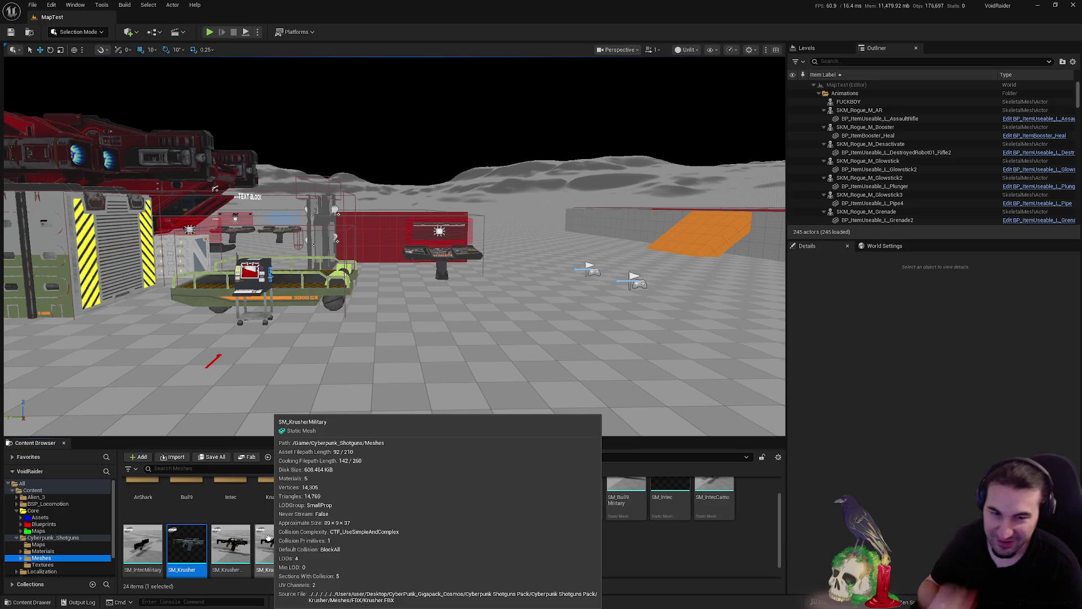
pyautogui.scroll(1, 524, 506)
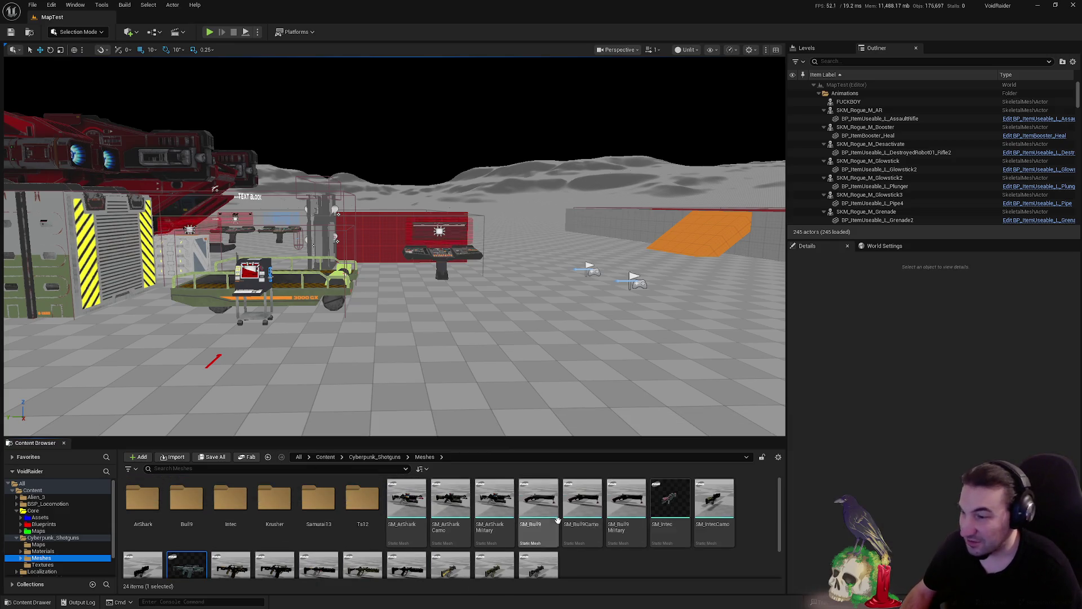
pyautogui.click(362, 499)
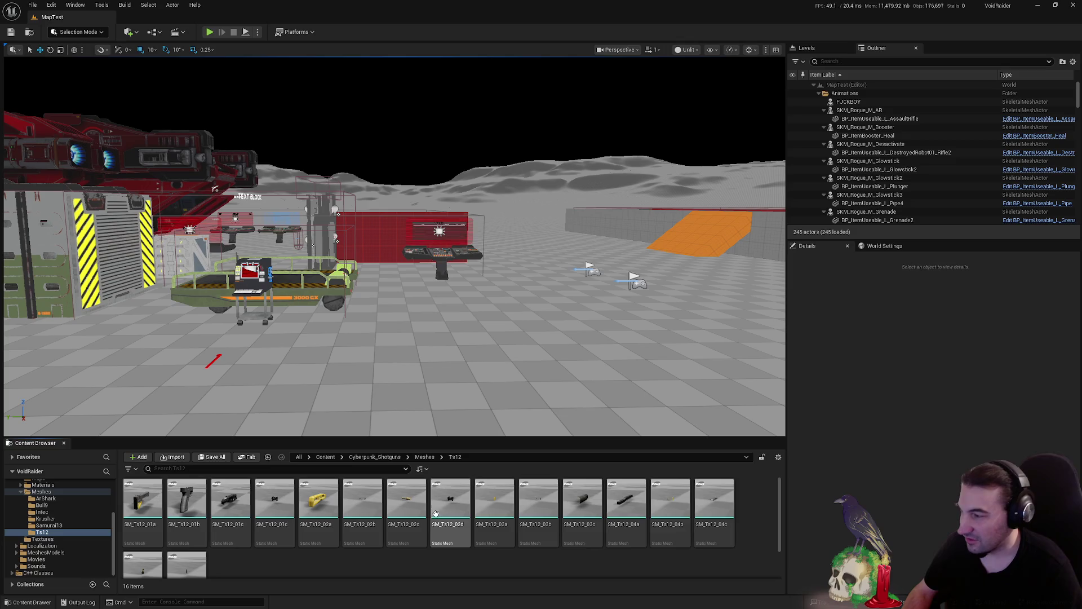
pyautogui.doubleClick(274, 499)
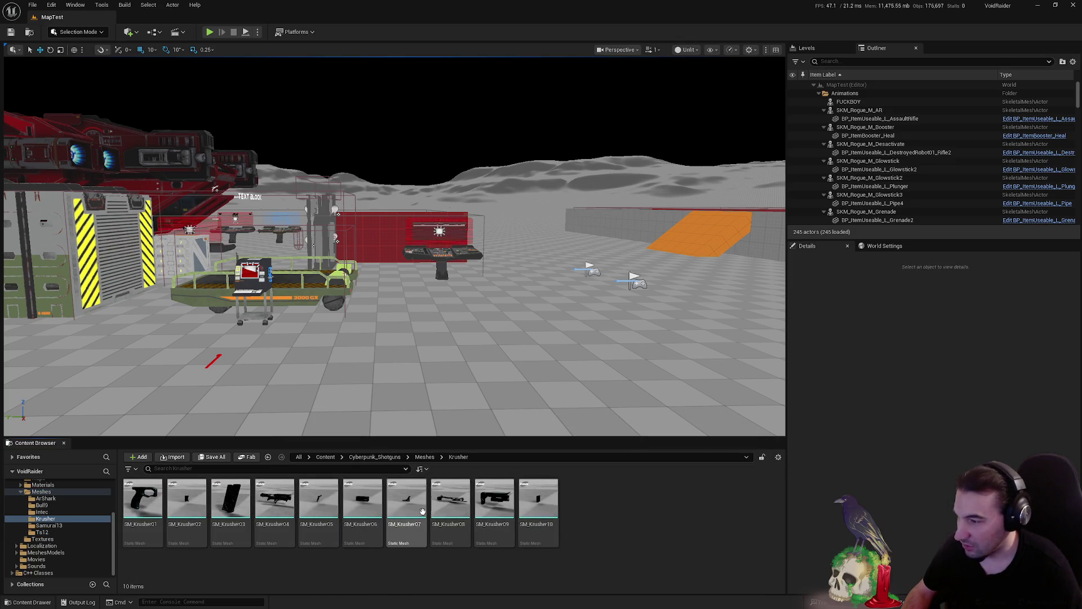
pyautogui.click(424, 515)
pyautogui.doubleClick(424, 516)
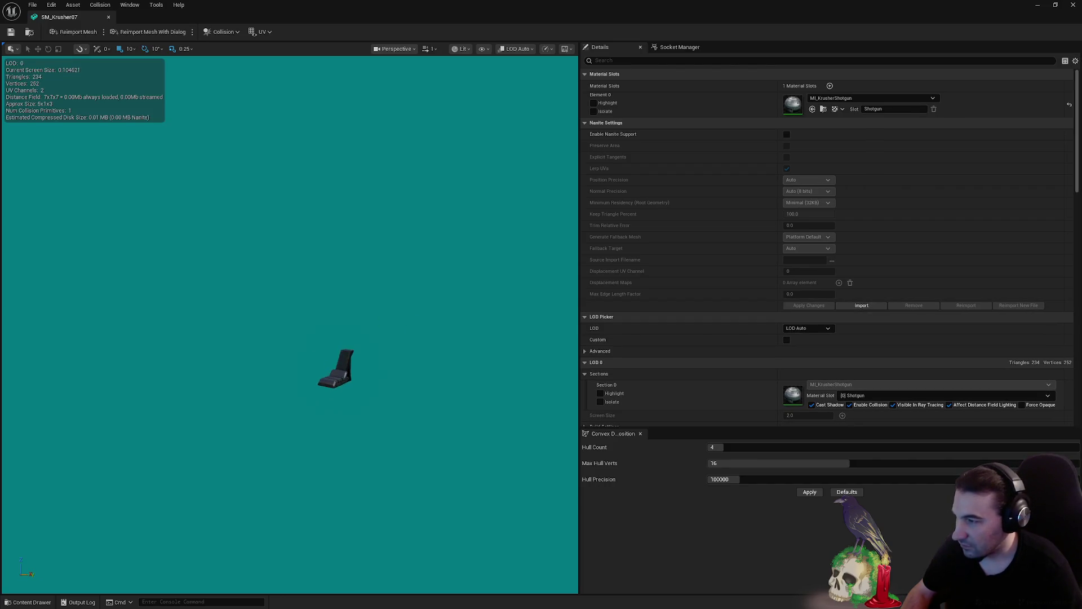
pyautogui.click(1067, 9)
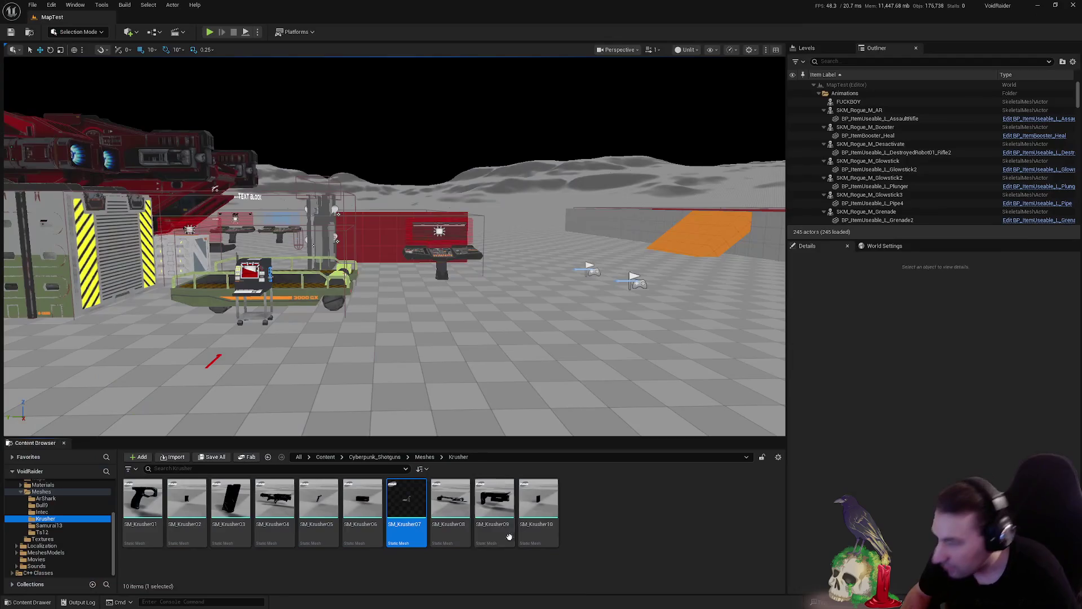
pyautogui.click(538, 507)
pyautogui.hotkey('alt', 'Left')
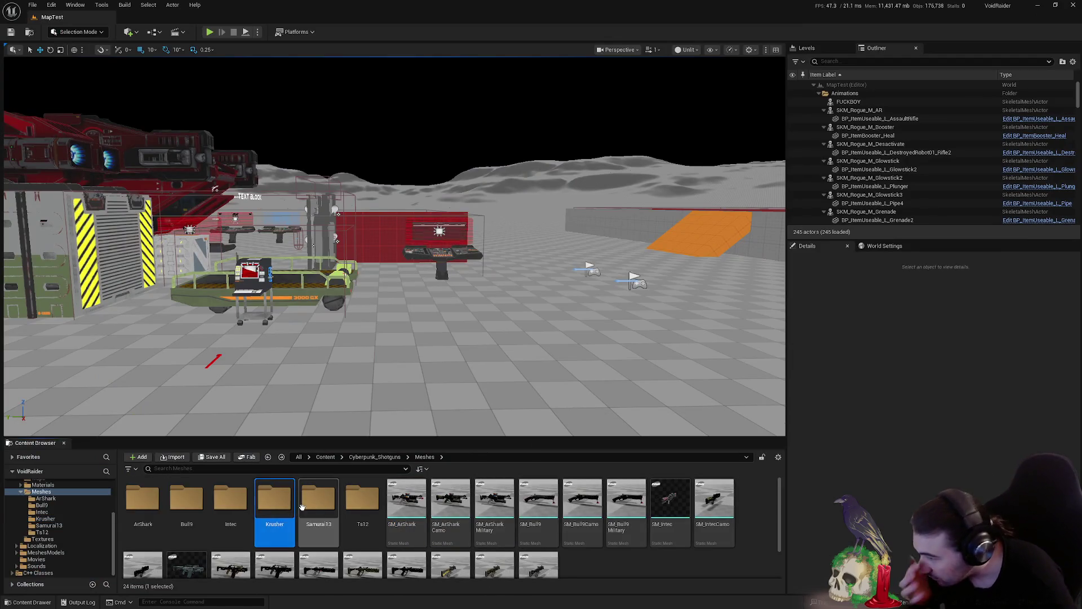
# Look through the Samurai13 parts and preview SM_Ts12_01b from the Ts12 folder.
pyautogui.doubleClick(319, 502)
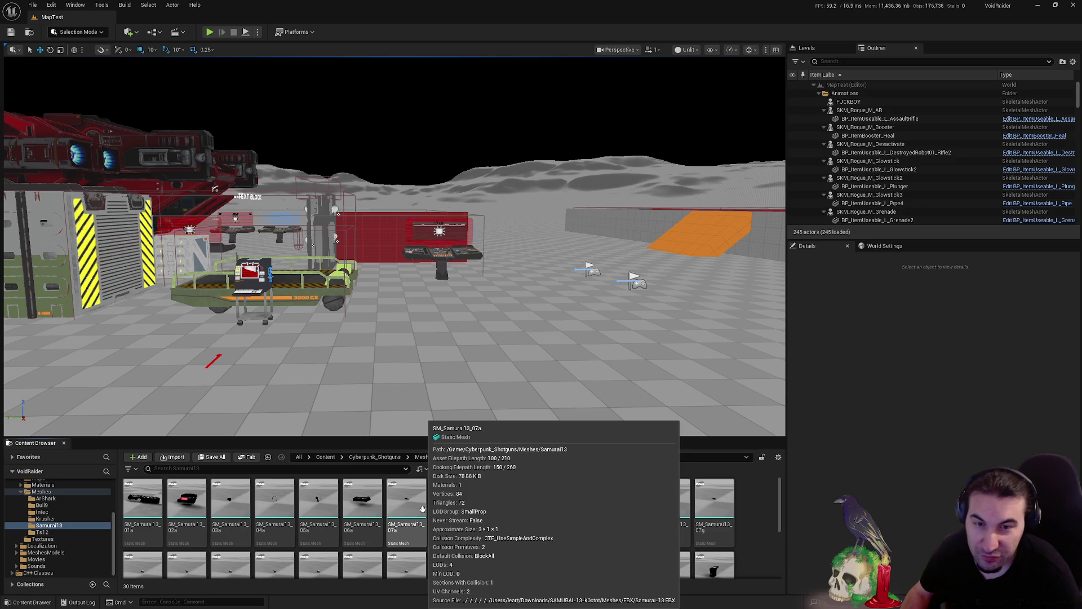
pyautogui.scroll(-2, 479, 524)
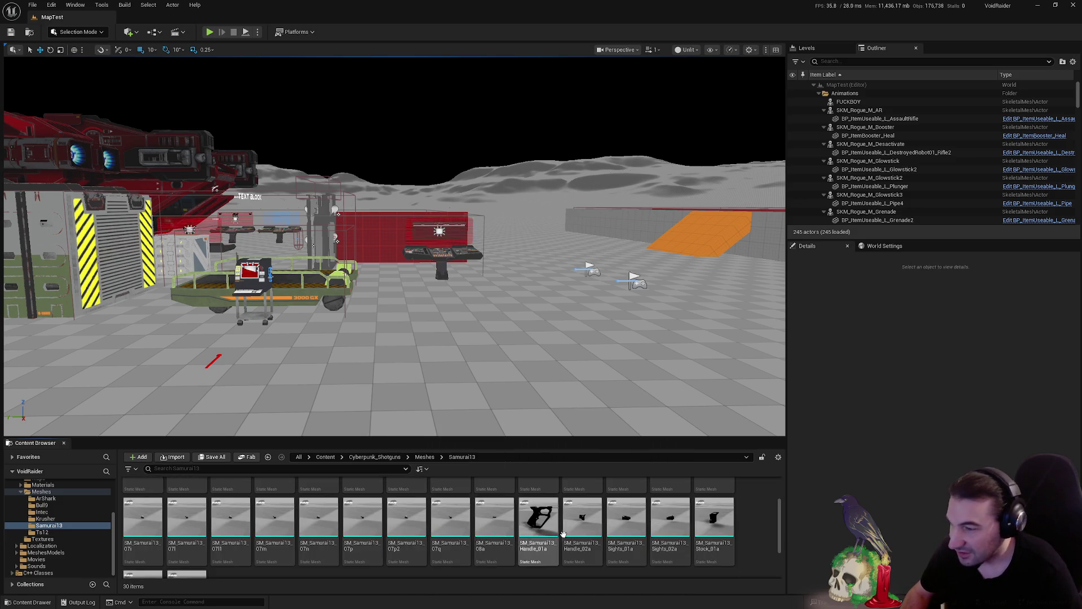
pyautogui.click(424, 457)
pyautogui.doubleClick(374, 493)
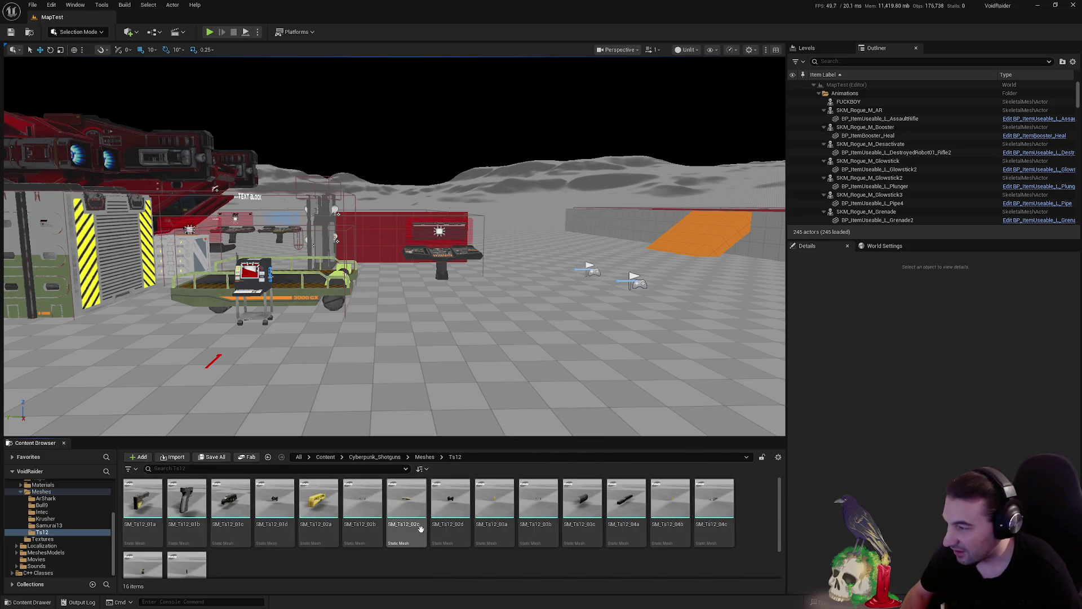
pyautogui.doubleClick(182, 515)
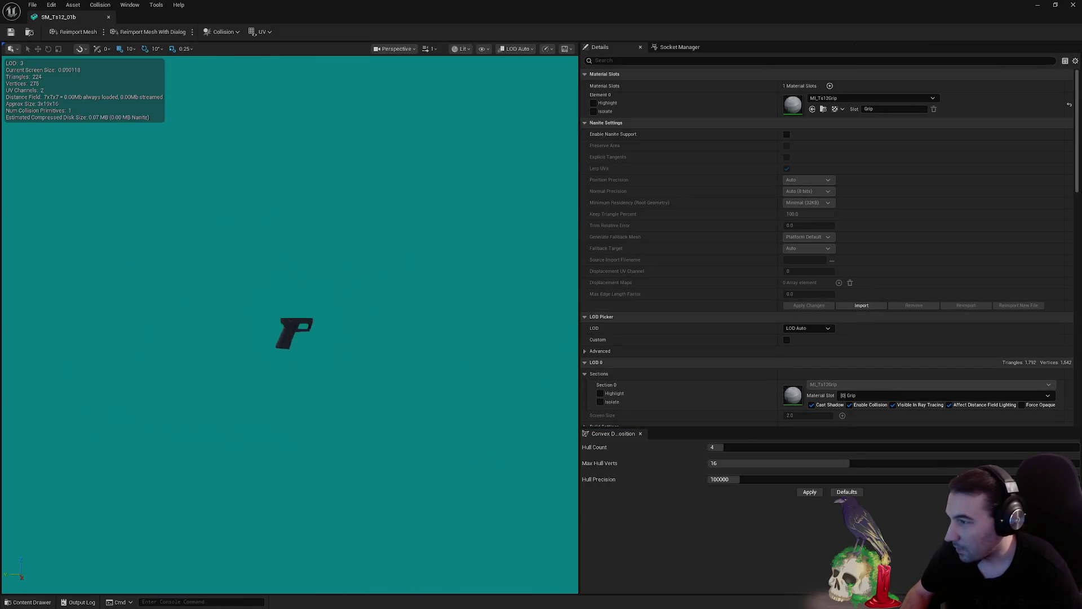
pyautogui.click(1072, 5)
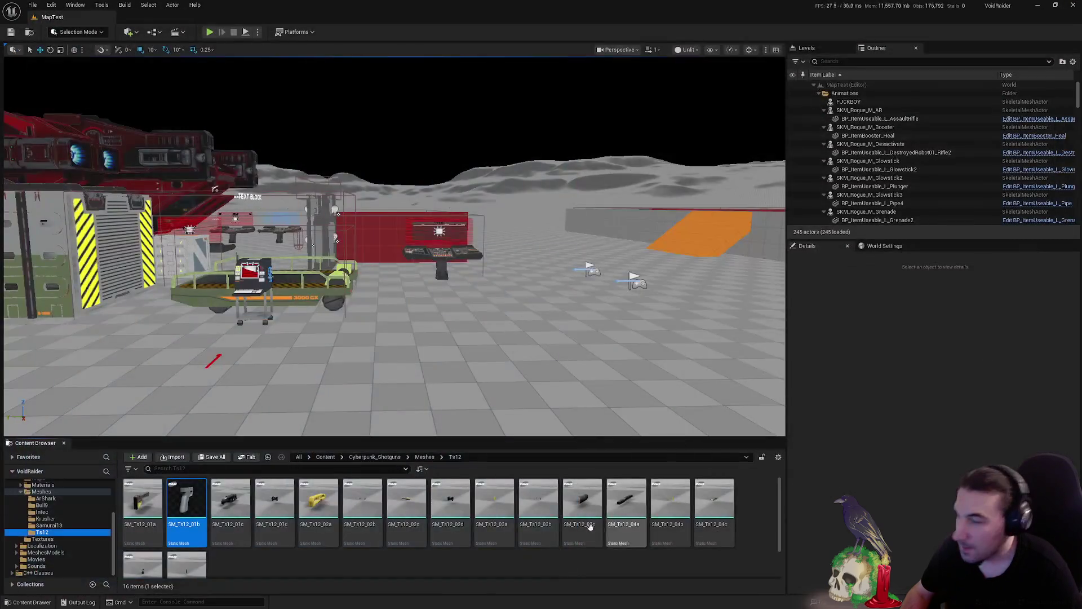
# Show the ArShark part meshes, then select the Cyberpunk_Shotguns pack folder.
pyautogui.click(145, 504)
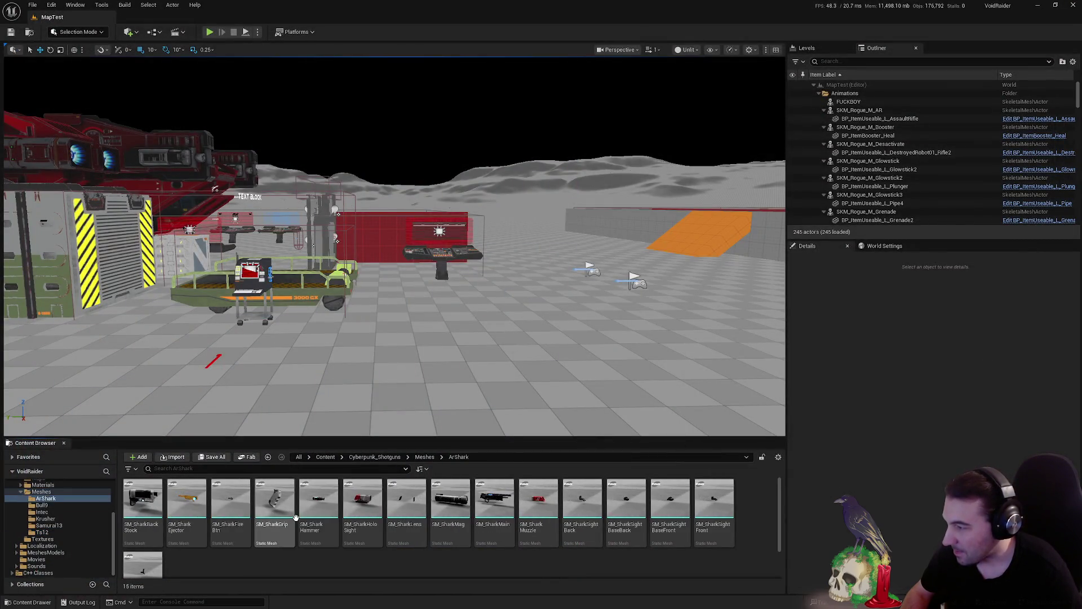
pyautogui.scroll(3, 43, 516)
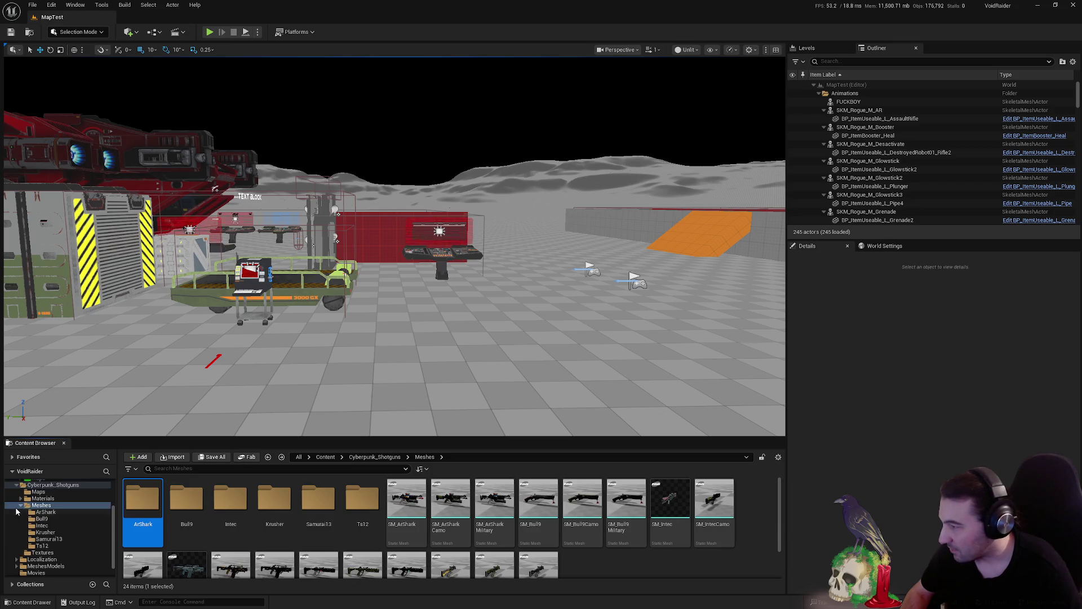
pyautogui.click(20, 512)
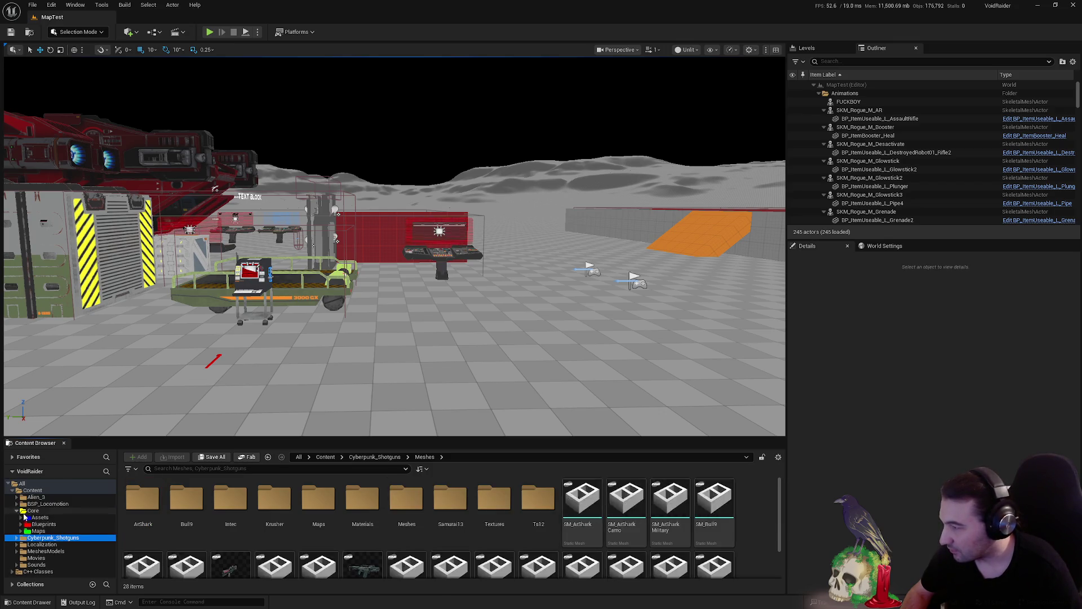
pyautogui.scroll(3, 41, 516)
# Open SK_Alien_3 from Alien_3/Mesh, move the preview camera closer, then close it.
pyautogui.click(45, 497)
pyautogui.click(272, 518)
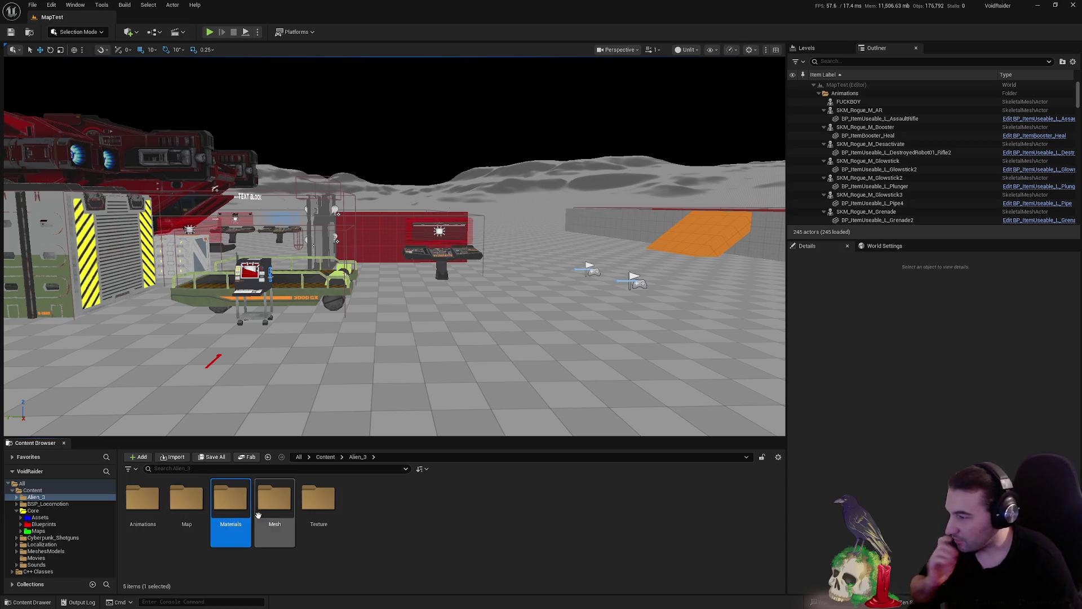
pyautogui.doubleClick(271, 519)
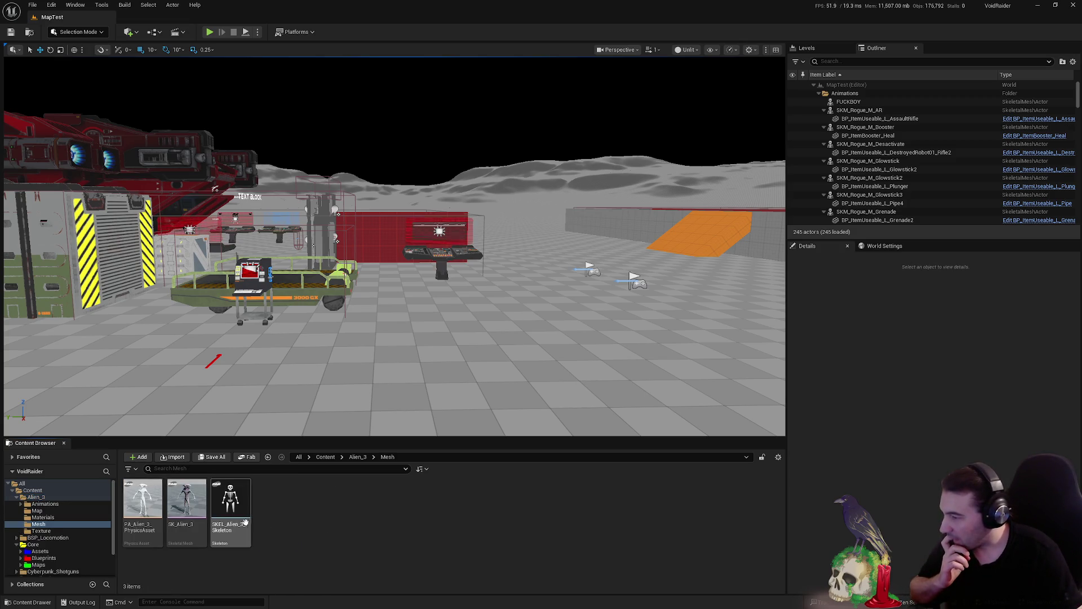
pyautogui.doubleClick(199, 506)
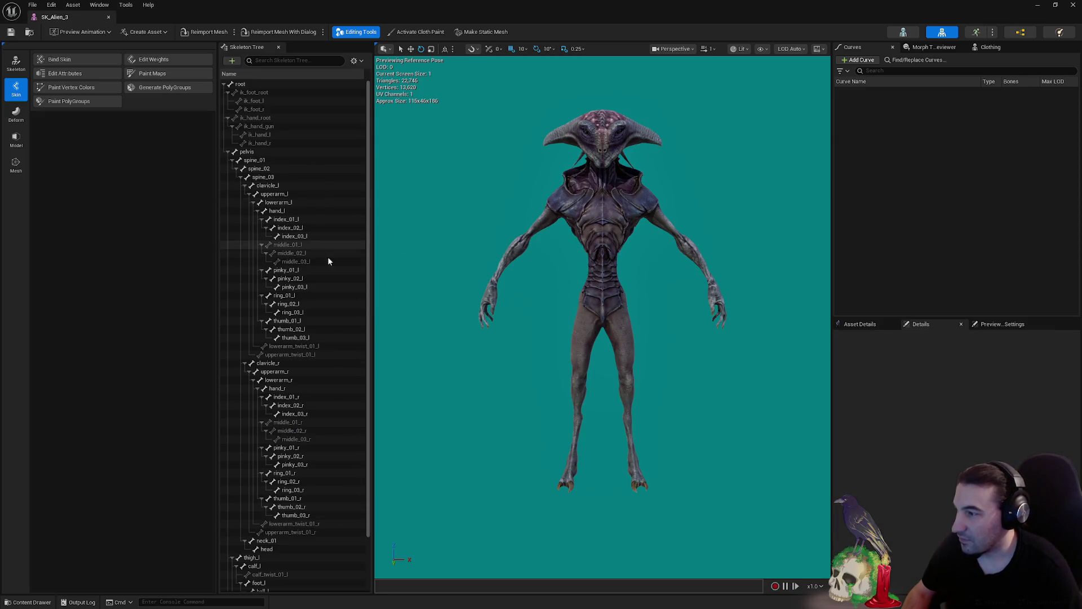
pyautogui.scroll(-3, 333, 360)
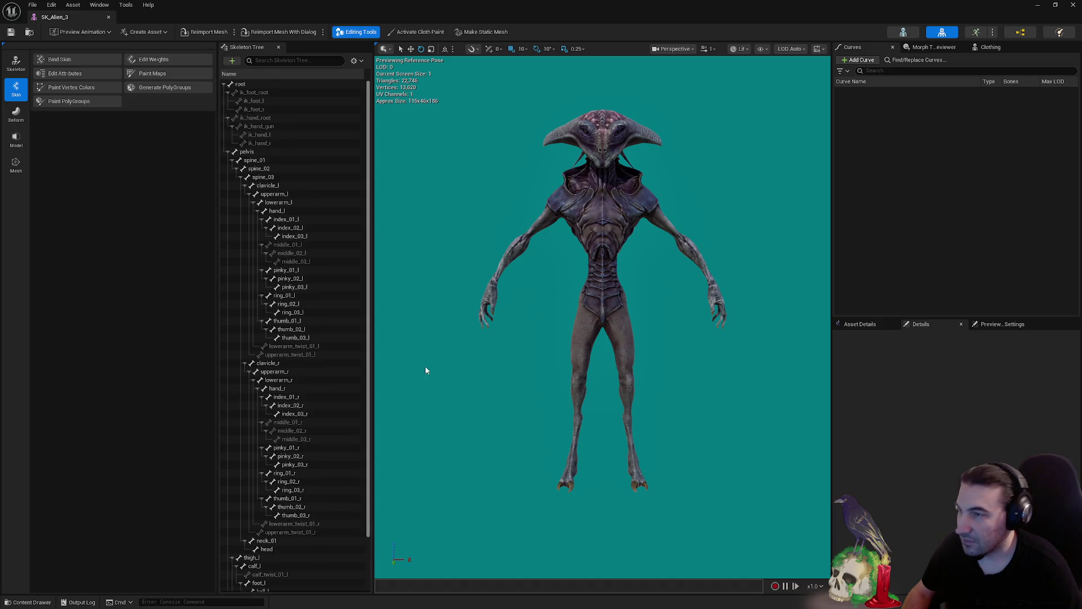
pyautogui.moveTo(425, 370); pyautogui.dragTo(467, 338)
pyautogui.click(1073, 5)
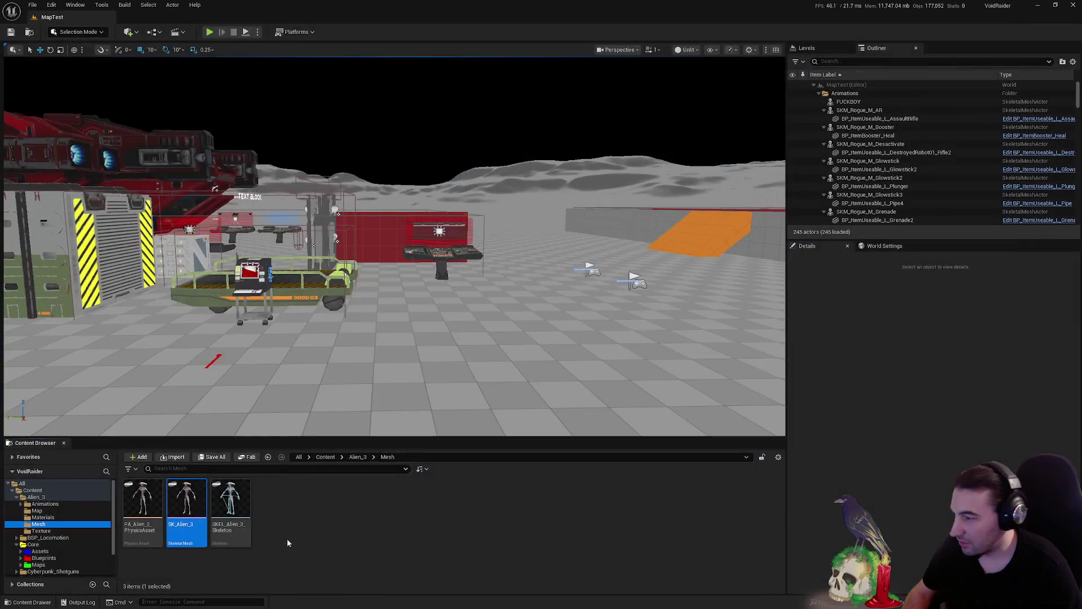
# Preview Anim_Alien_3_Atack, Atack2 and Damage in turn, then open the Demo animations folder.
pyautogui.hotkey('alt', 'Left')
pyautogui.doubleClick(142, 499)
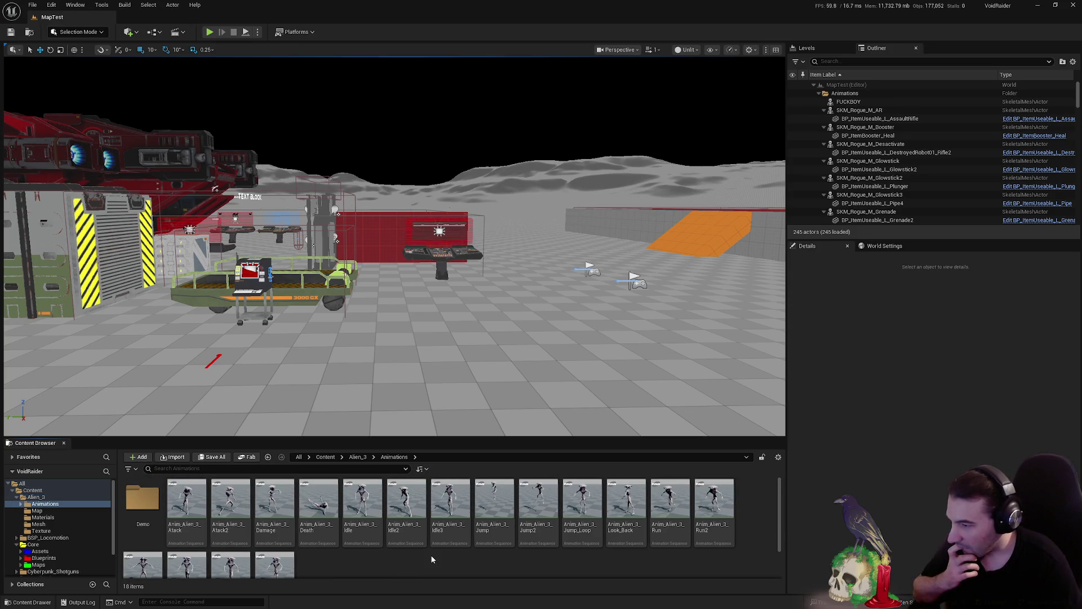
pyautogui.scroll(-2, 467, 558)
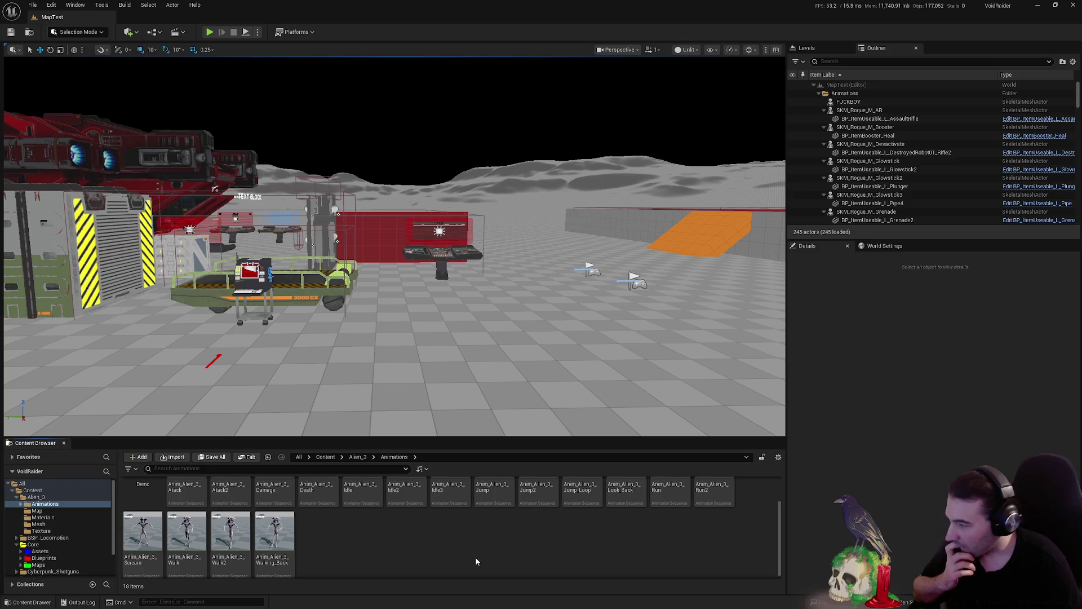
pyautogui.scroll(2, 475, 561)
pyautogui.click(205, 514)
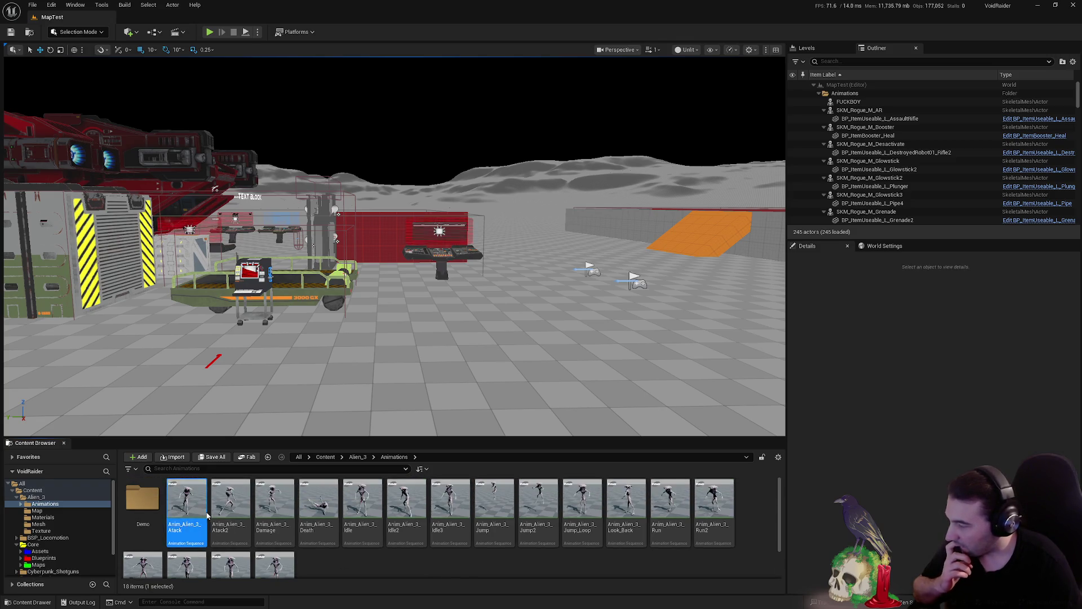
pyautogui.doubleClick(207, 515)
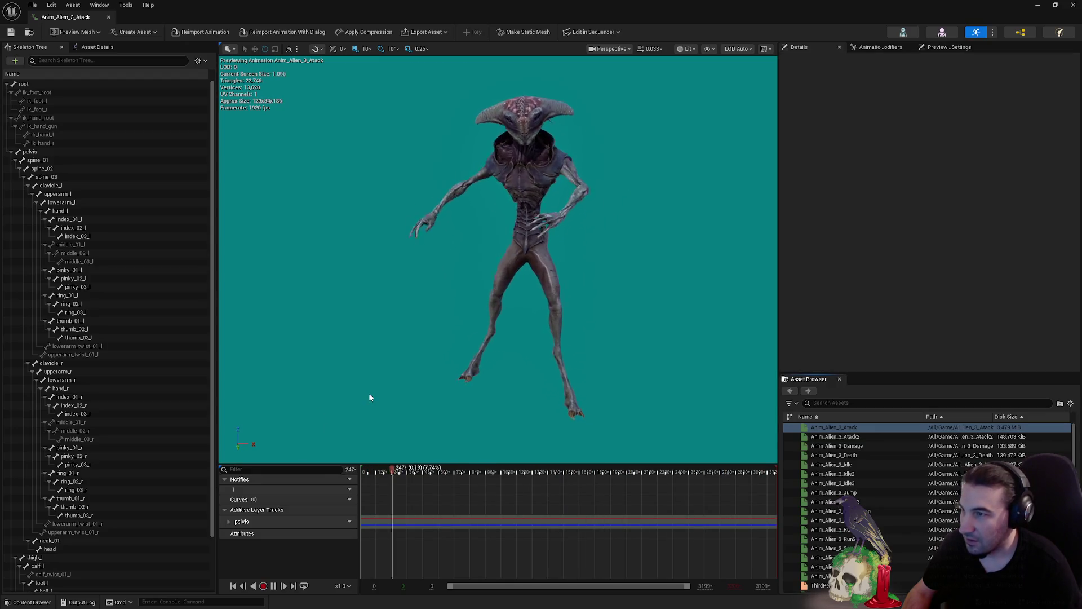
pyautogui.click(109, 17)
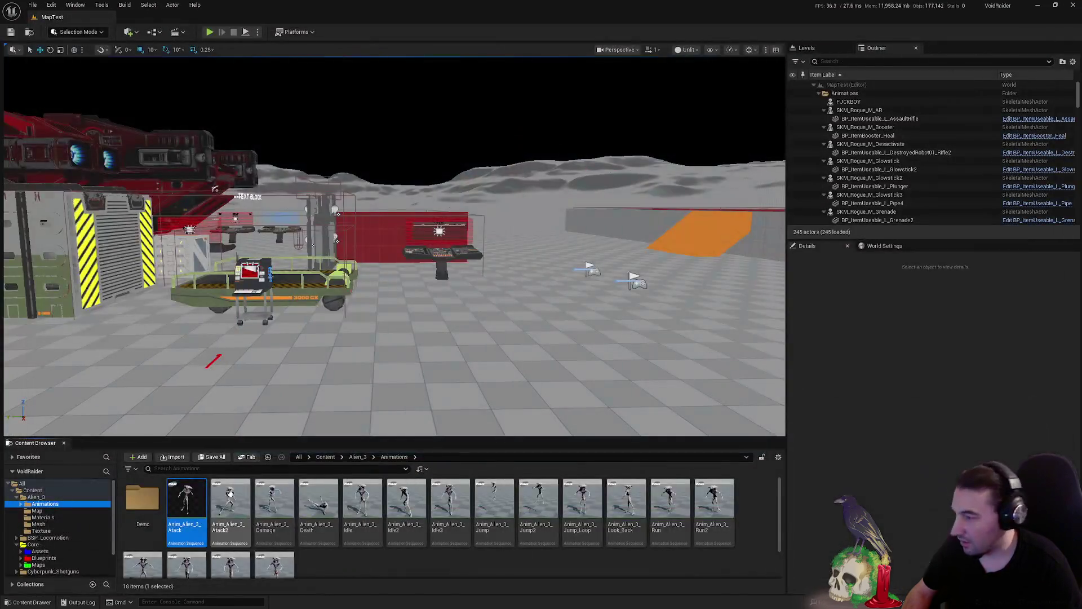
pyautogui.doubleClick(230, 496)
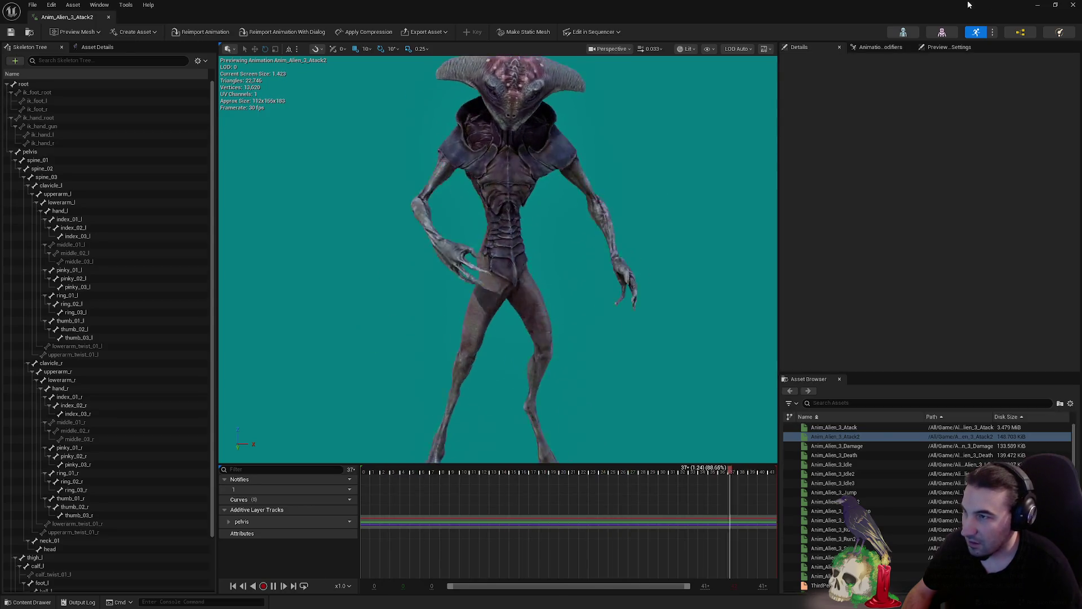
pyautogui.click(109, 17)
pyautogui.doubleClick(278, 504)
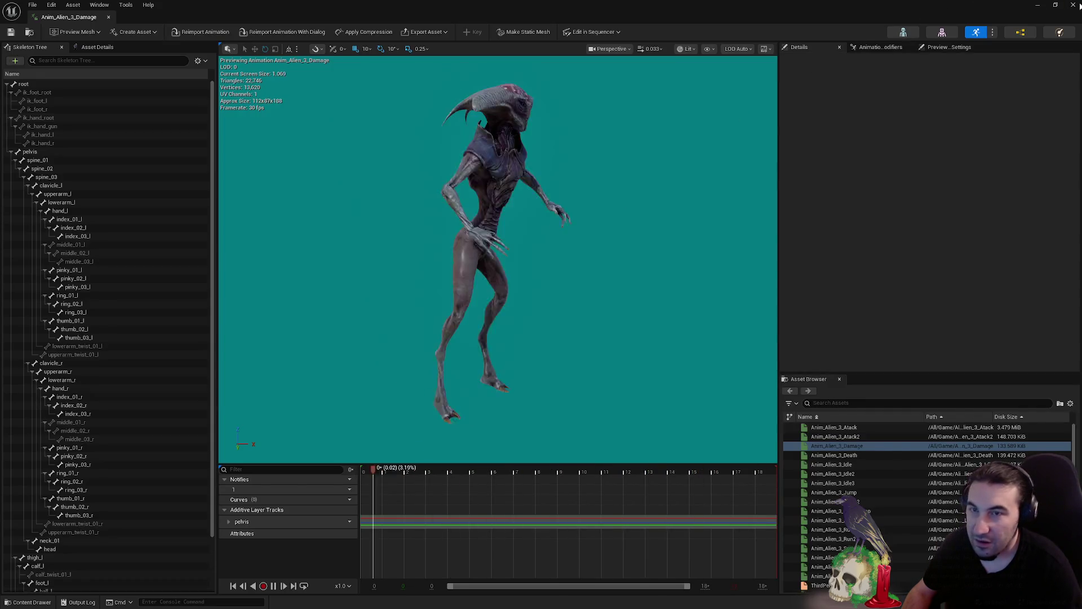
pyautogui.click(108, 17)
pyautogui.click(140, 504)
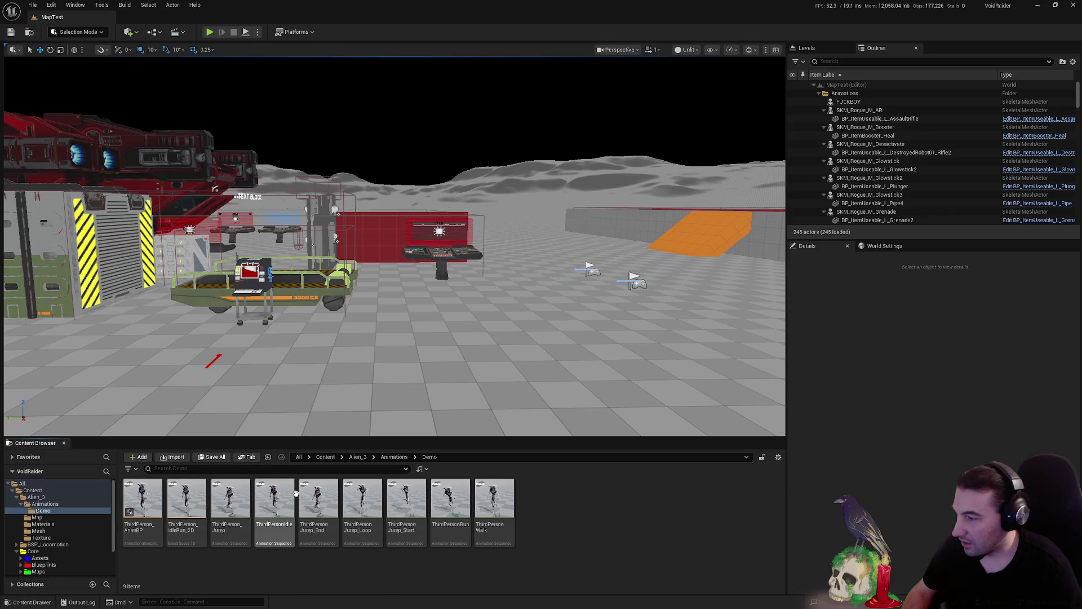
# Check the contents of the Alien_3 Map, Texture and Mesh folders one by one.
pyautogui.hotkey('alt', 'Left')
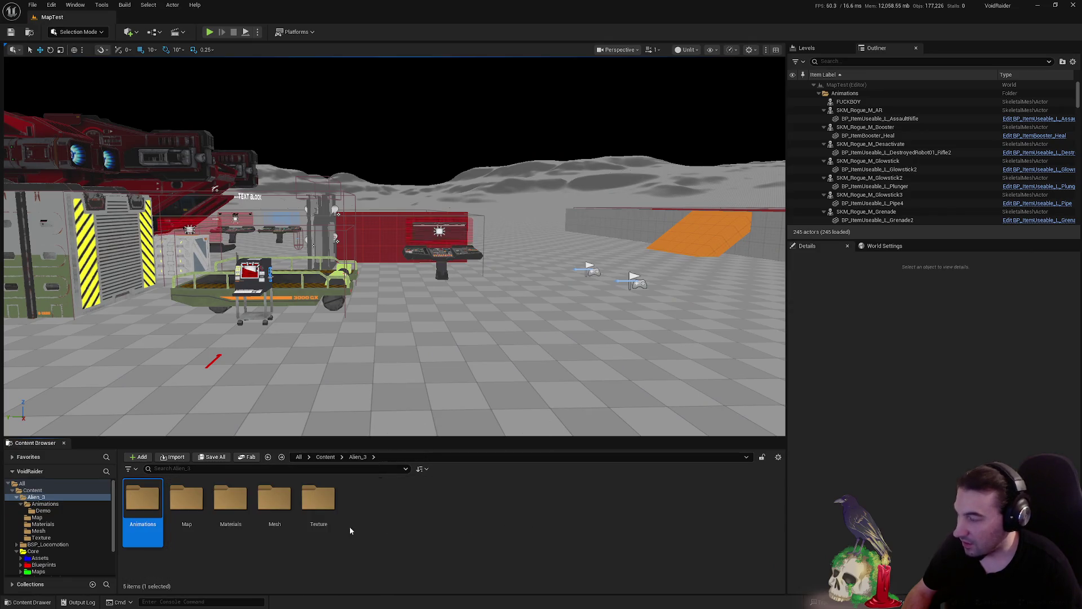
pyautogui.doubleClick(176, 505)
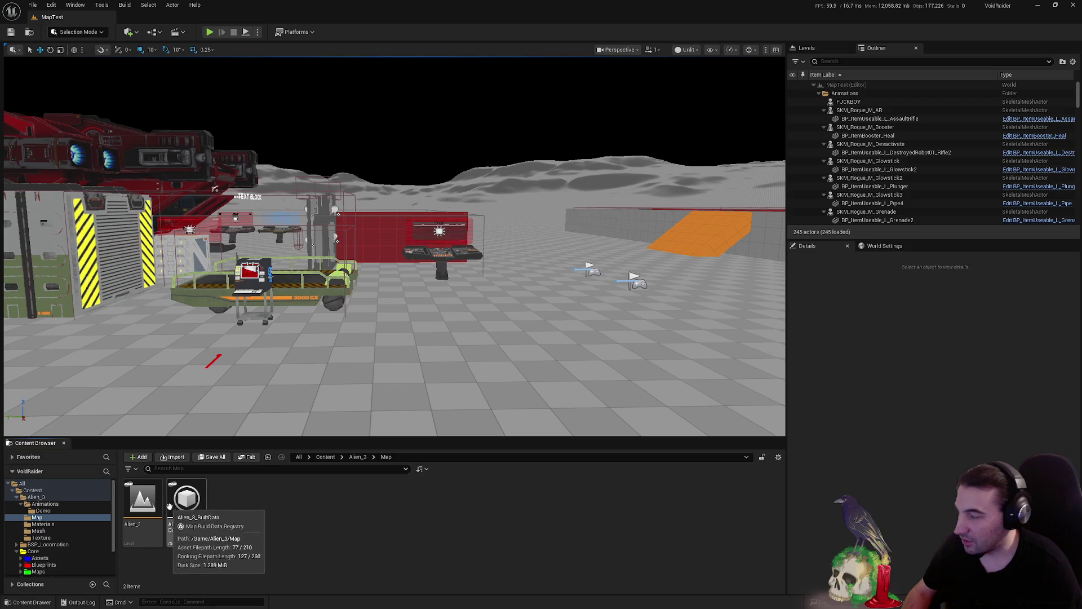
pyautogui.hotkey('alt', 'Left')
pyautogui.doubleClick(318, 498)
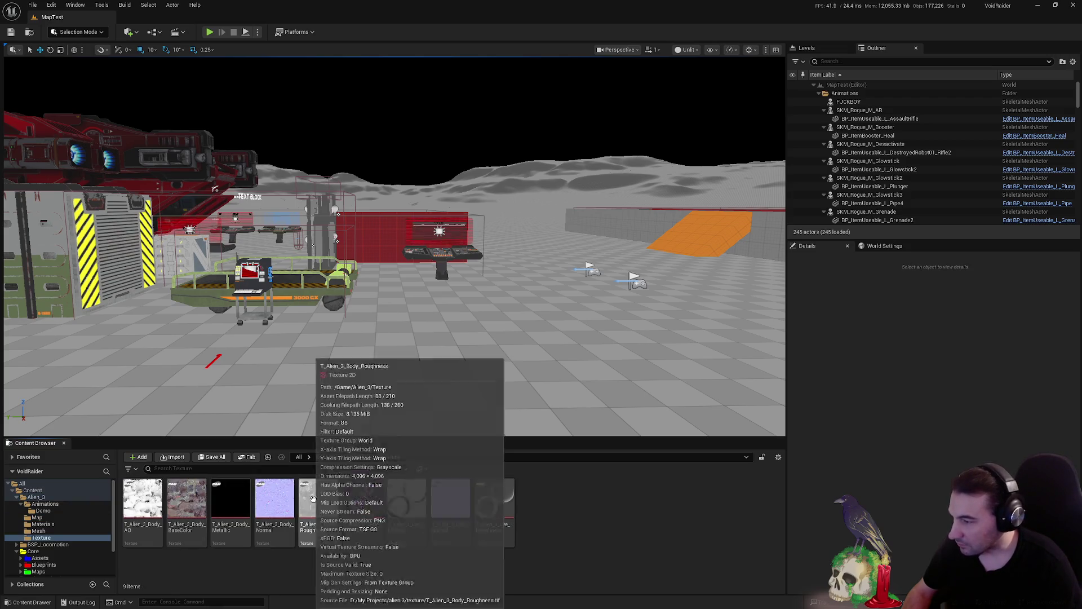
pyautogui.hotkey('alt', 'Left')
pyautogui.doubleClick(274, 498)
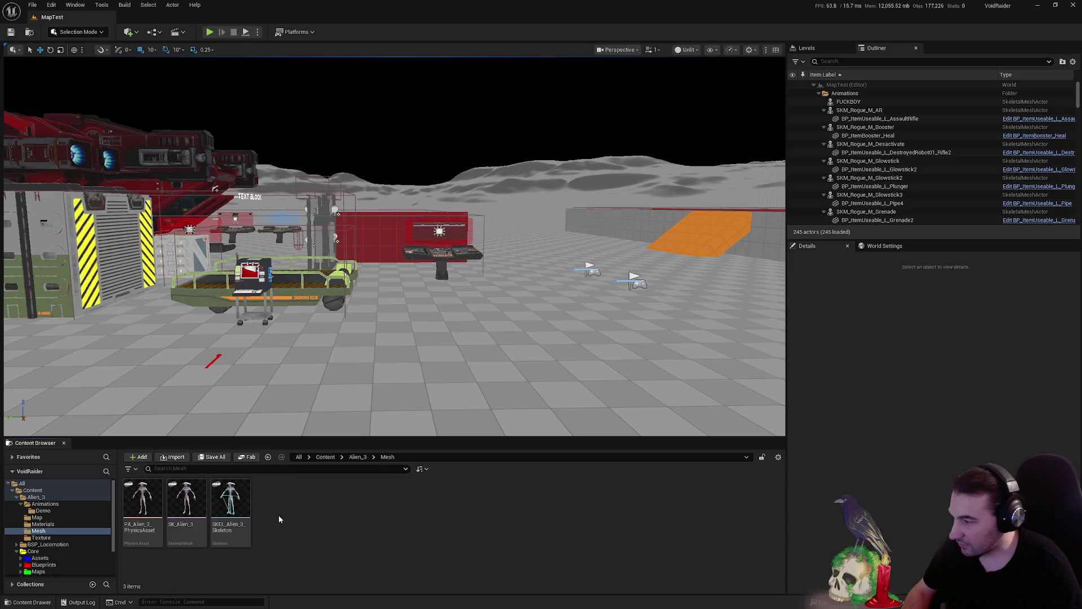
pyautogui.hotkey('alt', 'Left')
# Collapse Animations and Alien_3 in the tree and open the Core Assets folder.
pyautogui.click(17, 503)
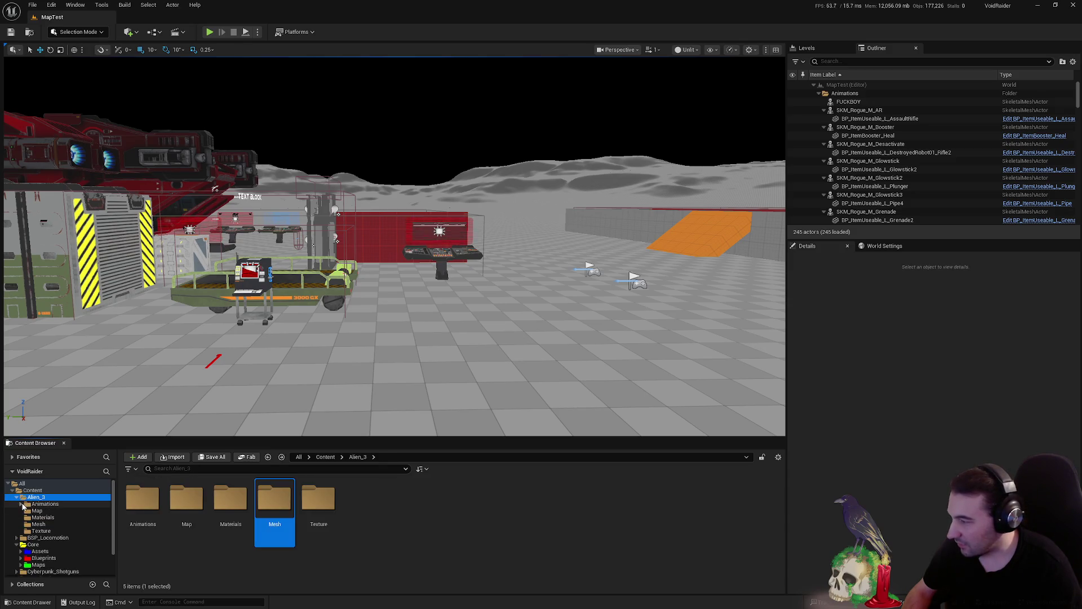
pyautogui.click(17, 497)
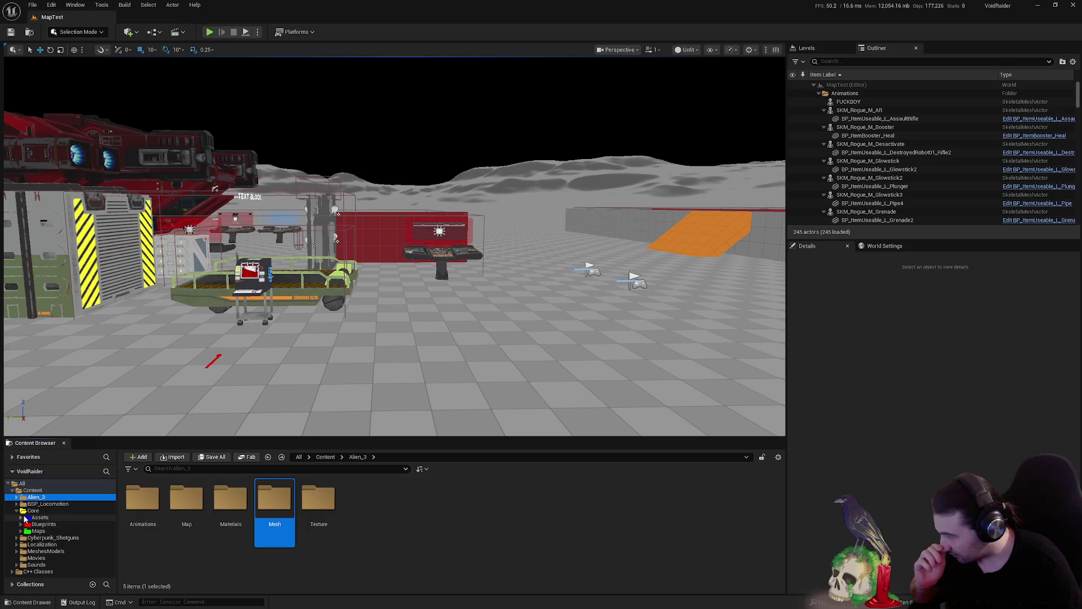
pyautogui.doubleClick(22, 517)
# Create a new folder named 'Aliens' inside Core/Assets/Characters/Factions.
pyautogui.click(25, 524)
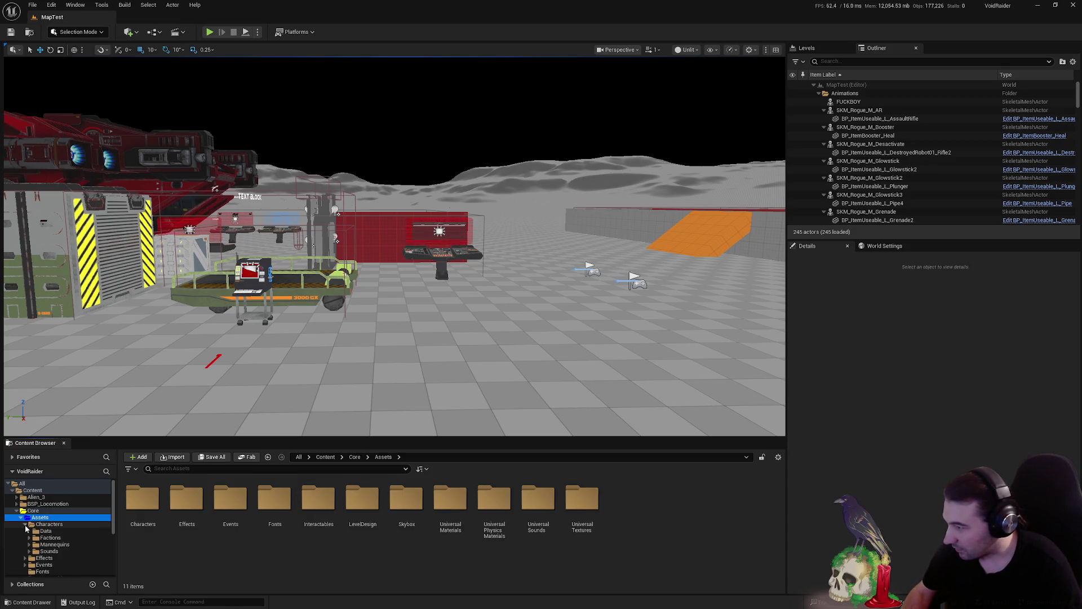
pyautogui.click(31, 538)
pyautogui.click(47, 538)
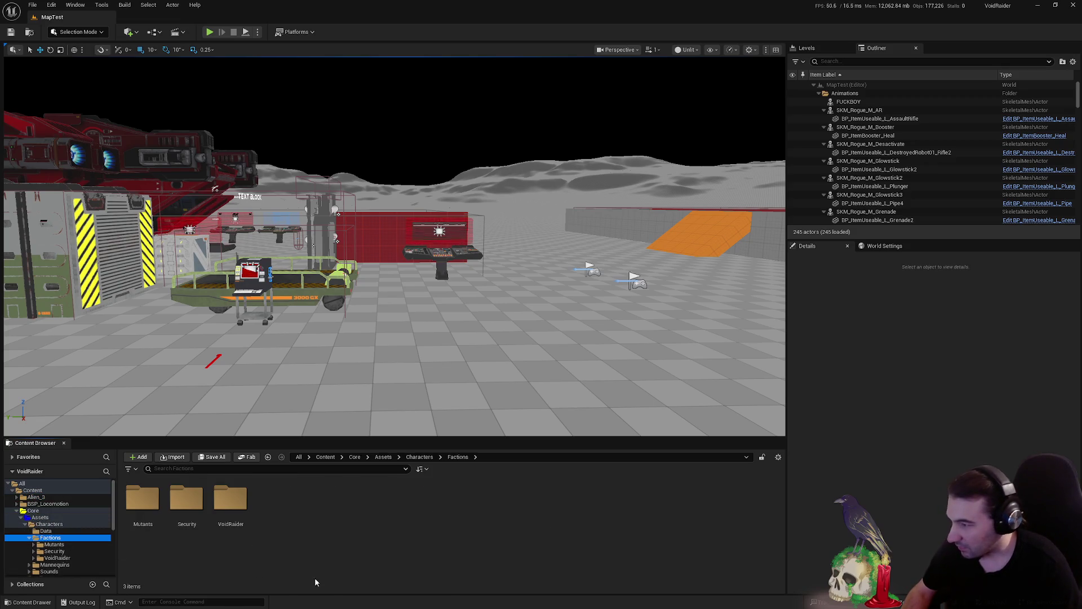
pyautogui.rightClick(345, 574)
pyautogui.click(375, 292)
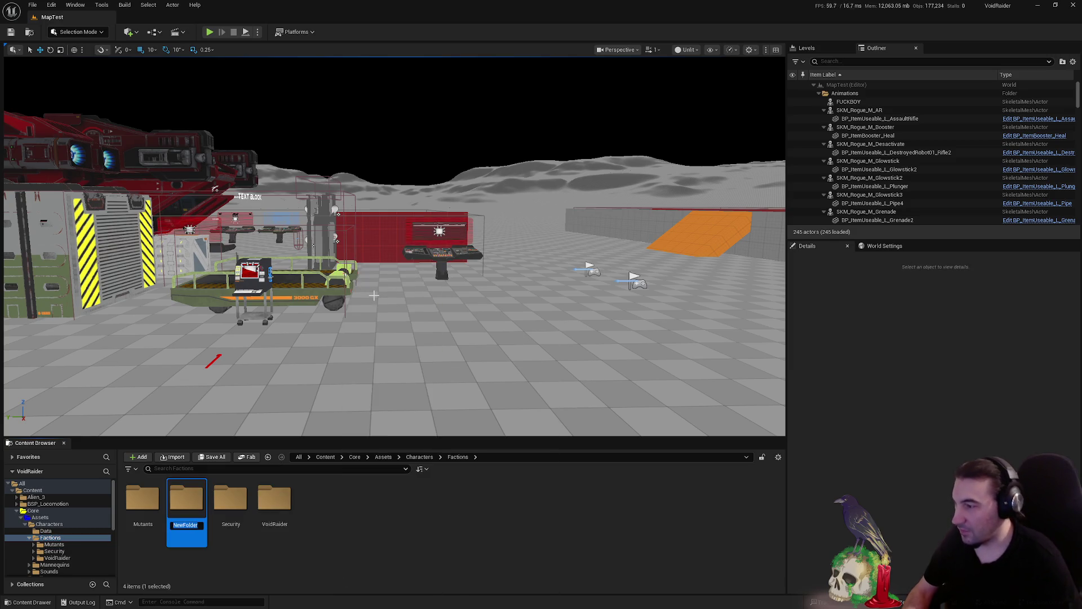
pyautogui.write('Aliens')
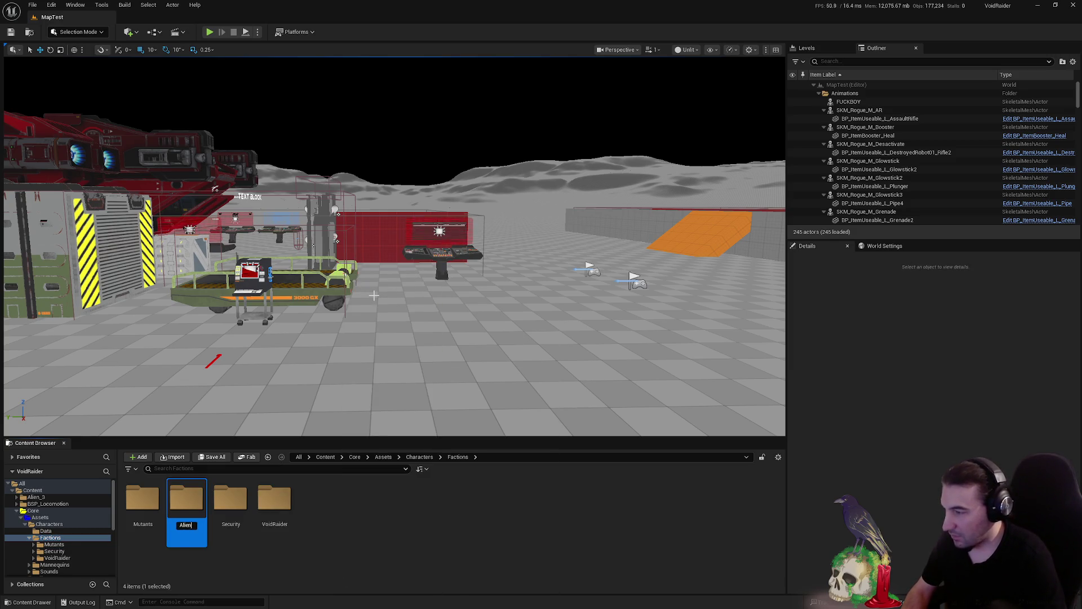
pyautogui.press('Return')
pyautogui.press('Return')
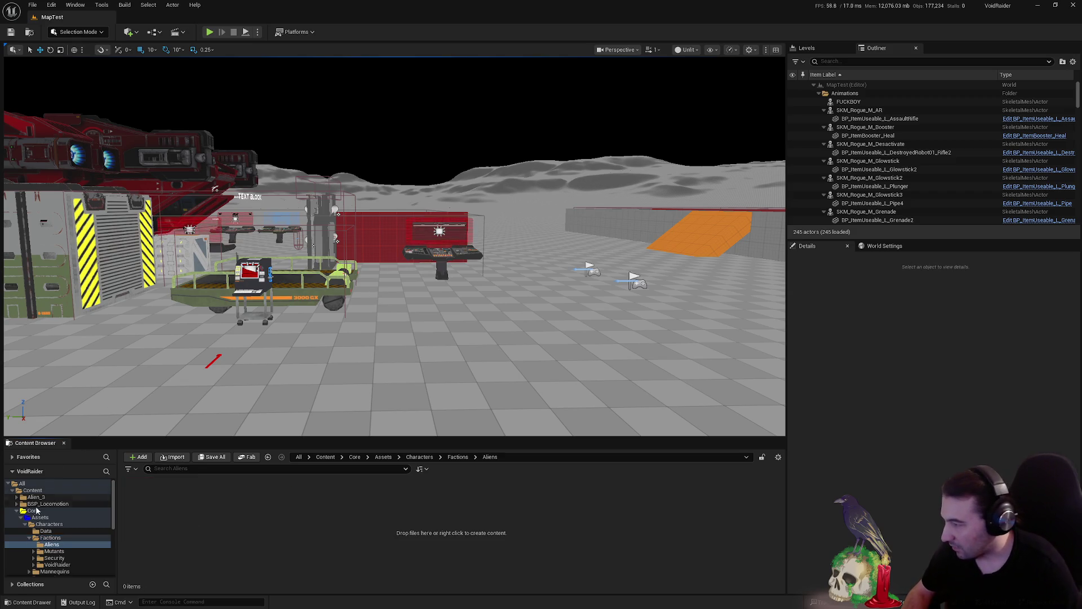
# Move the Alien_3 folder into Aliens and confirm loading its assets.
pyautogui.moveTo(35, 496)
pyautogui.mouseDown()
pyautogui.moveTo(27, 494)
pyautogui.moveTo(53, 545)
pyautogui.mouseUp()
pyautogui.click(85, 564)
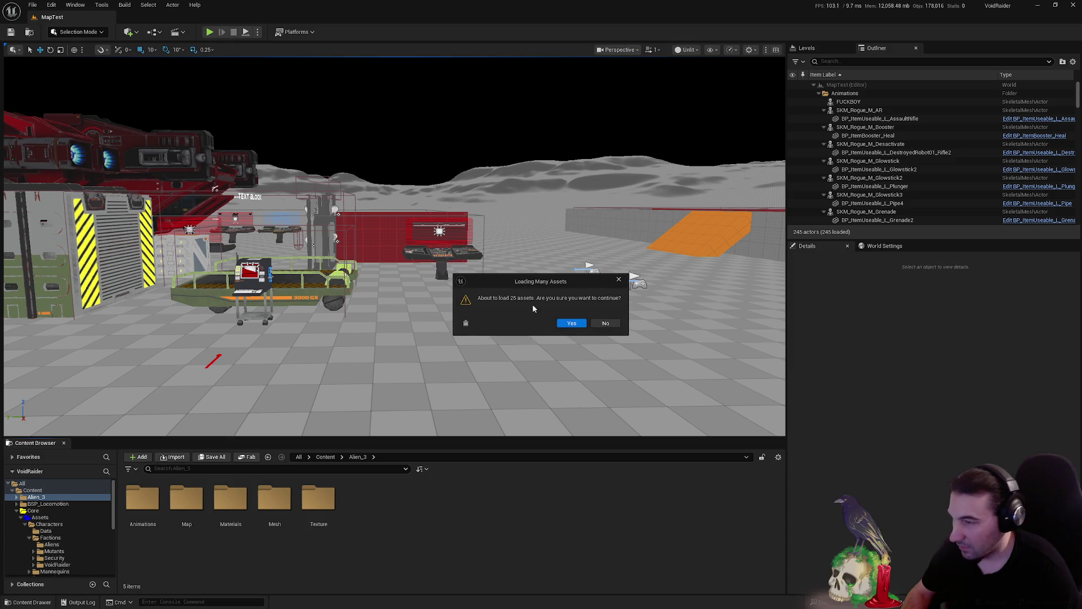
pyautogui.click(572, 323)
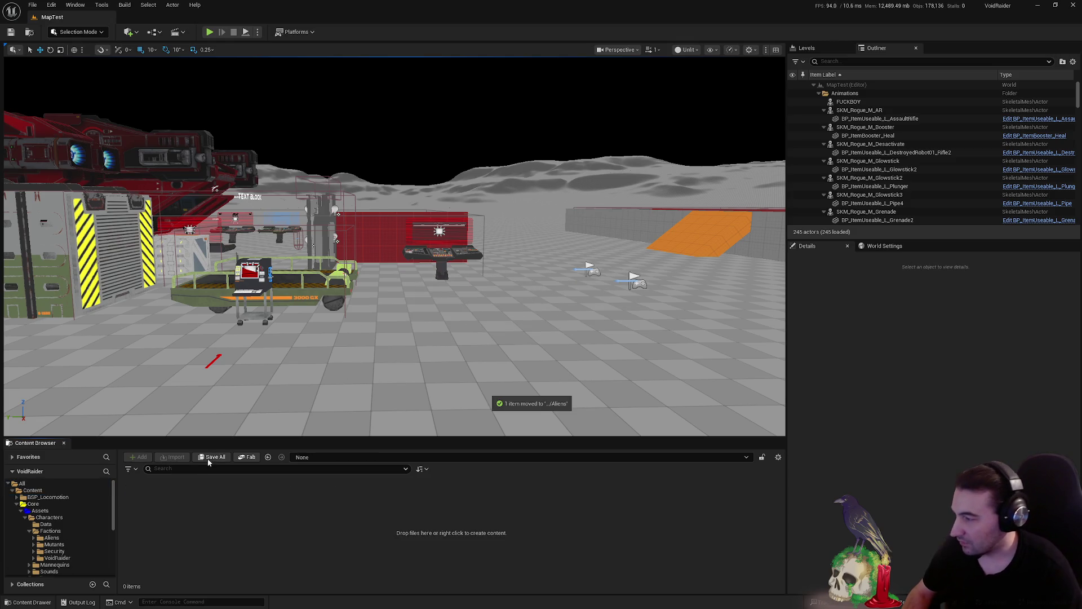
# Go through Aliens > Alien_3 > Mesh and open SK_Alien_3 in the skeletal mesh editor.
pyautogui.click(67, 539)
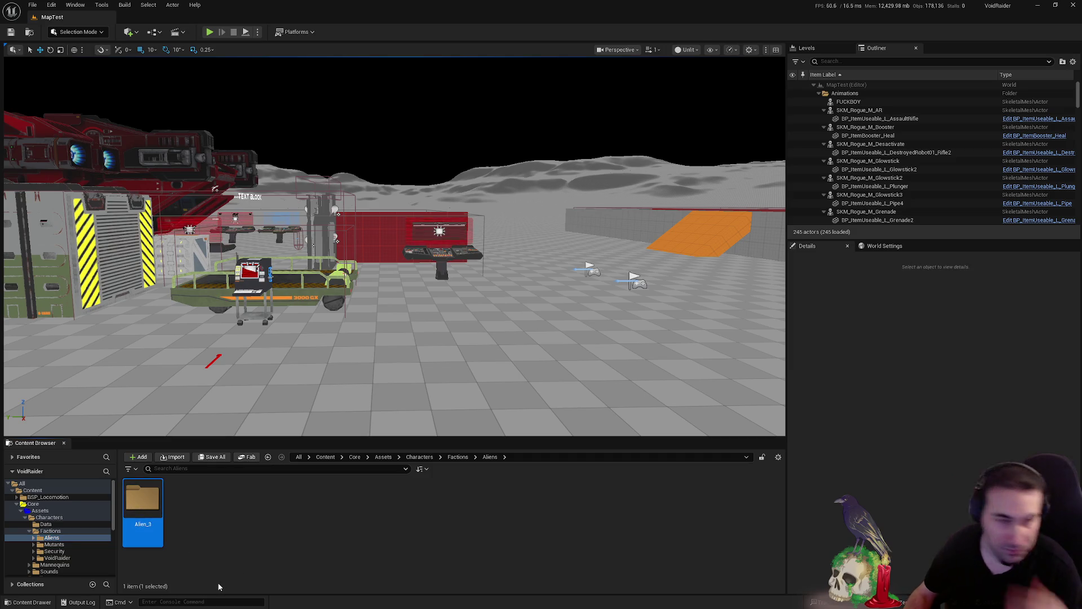
pyautogui.doubleClick(160, 517)
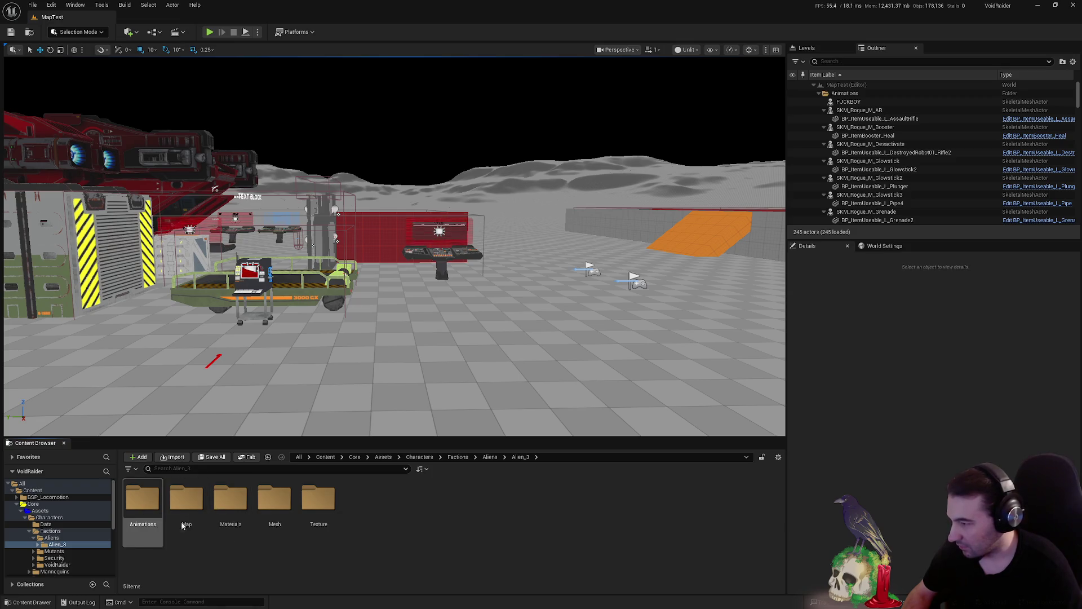
pyautogui.click(142, 501)
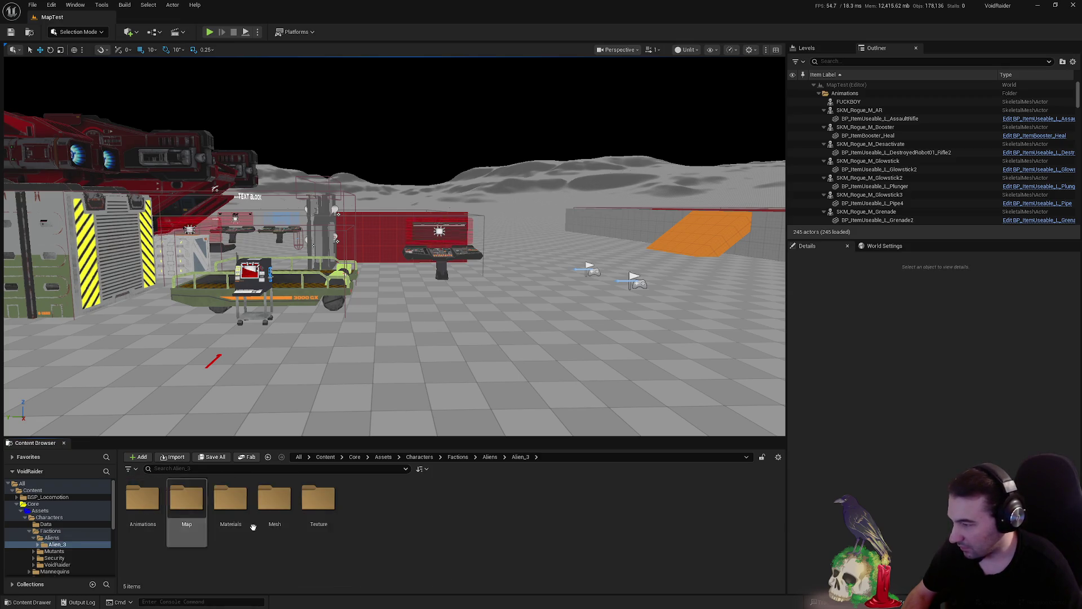
pyautogui.click(275, 515)
pyautogui.doubleClick(275, 515)
pyautogui.doubleClick(189, 509)
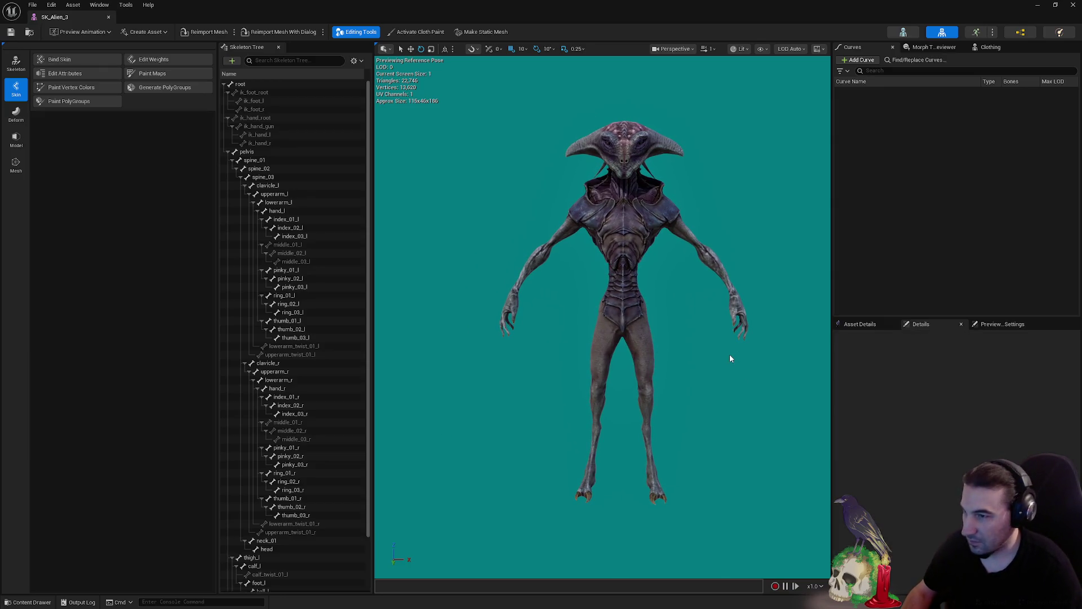
pyautogui.press('super+shift+s')
pyautogui.moveTo(429, 89)
pyautogui.mouseDown()
pyautogui.moveTo(811, 441)
pyautogui.moveTo(788, 539)
pyautogui.mouseUp()
pyautogui.press('super')
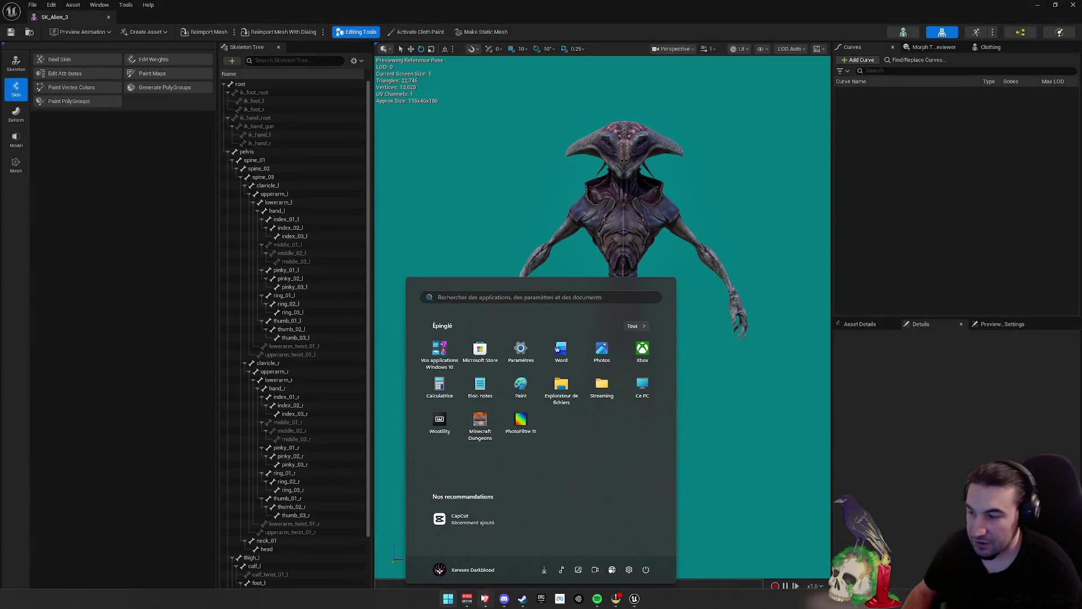
pyautogui.press('Escape')
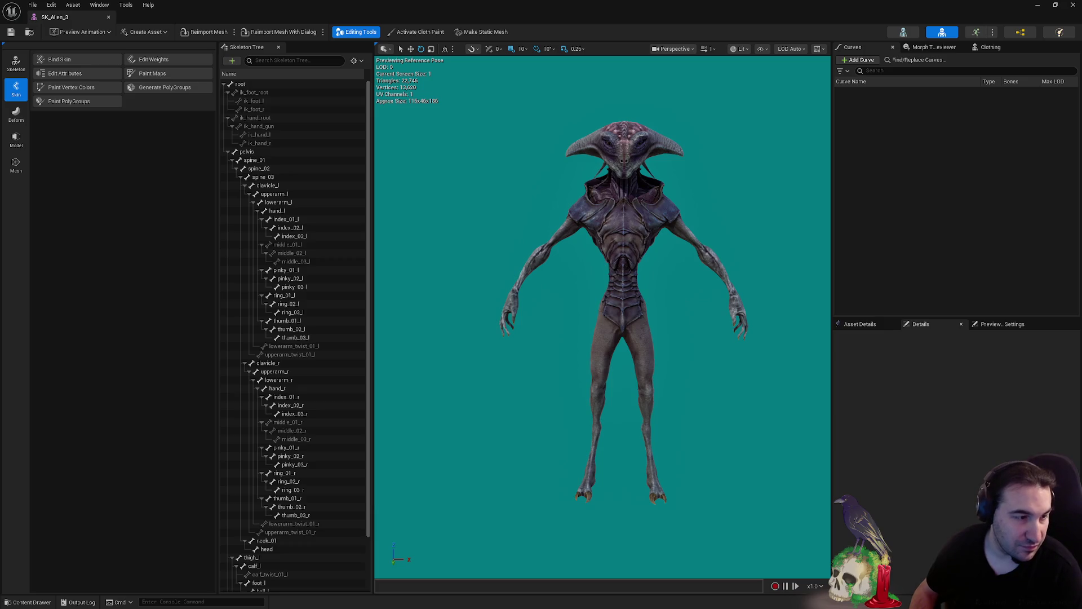